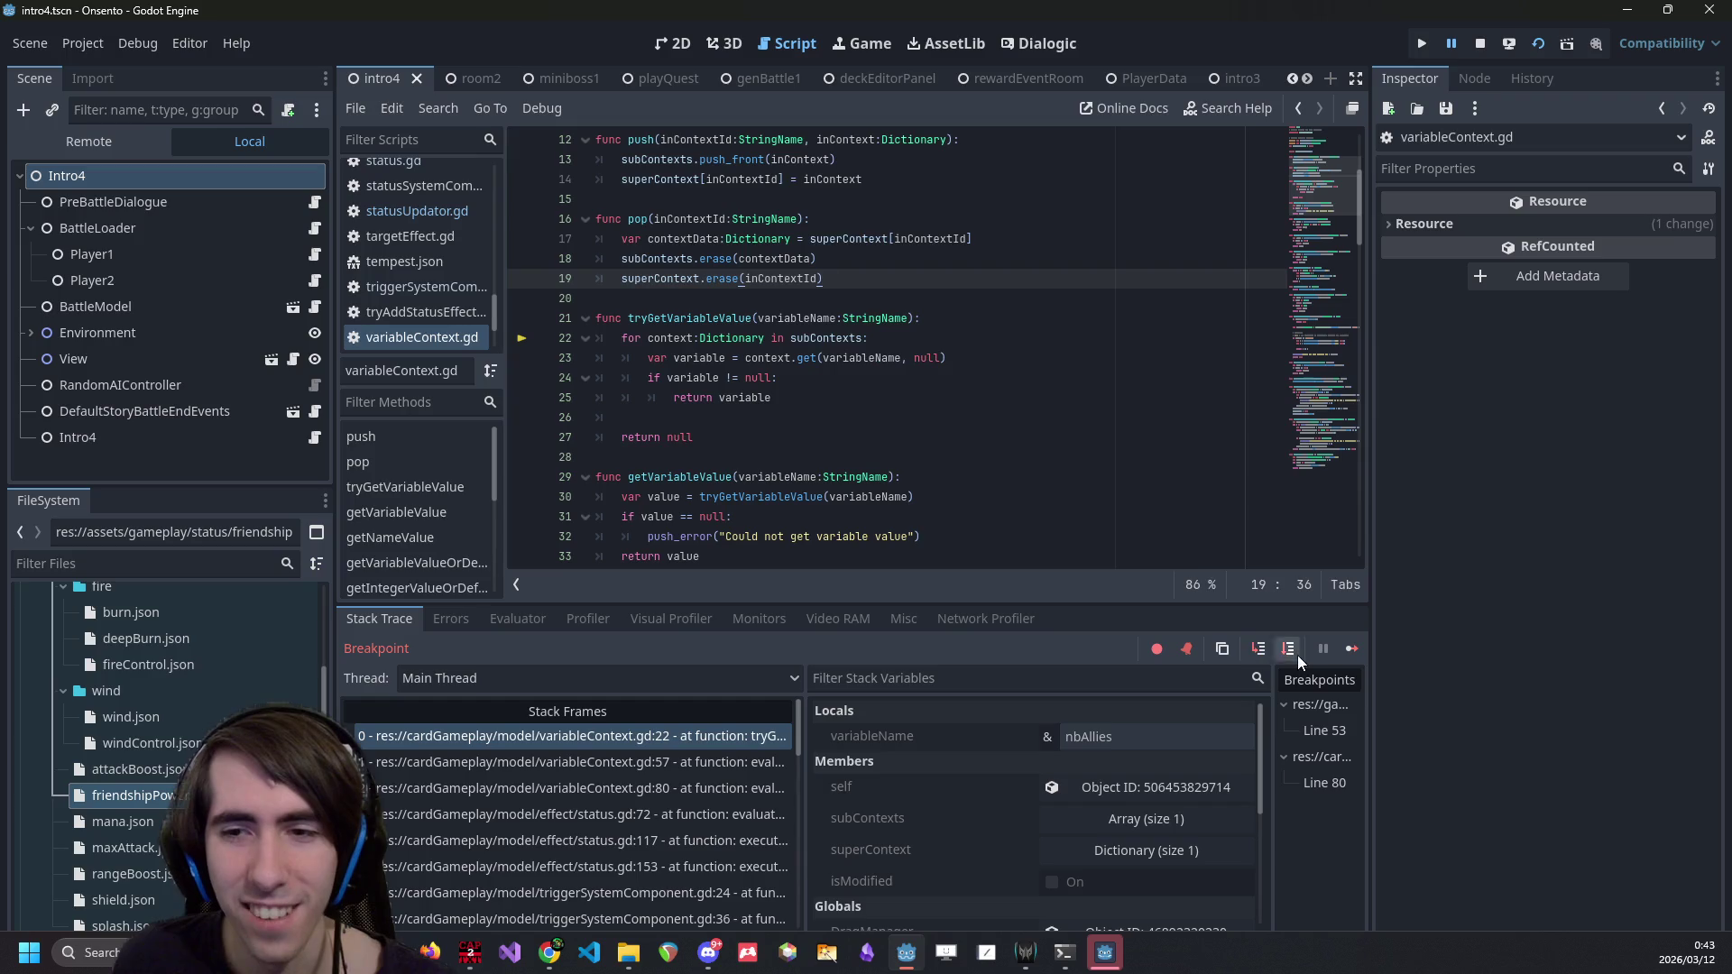
- Walk up the stack frames from the nbAllies evaluation to the triggerSystemComponent.gd calling frame
{"action": "mouse_move", "coordinate": [842, 344]}
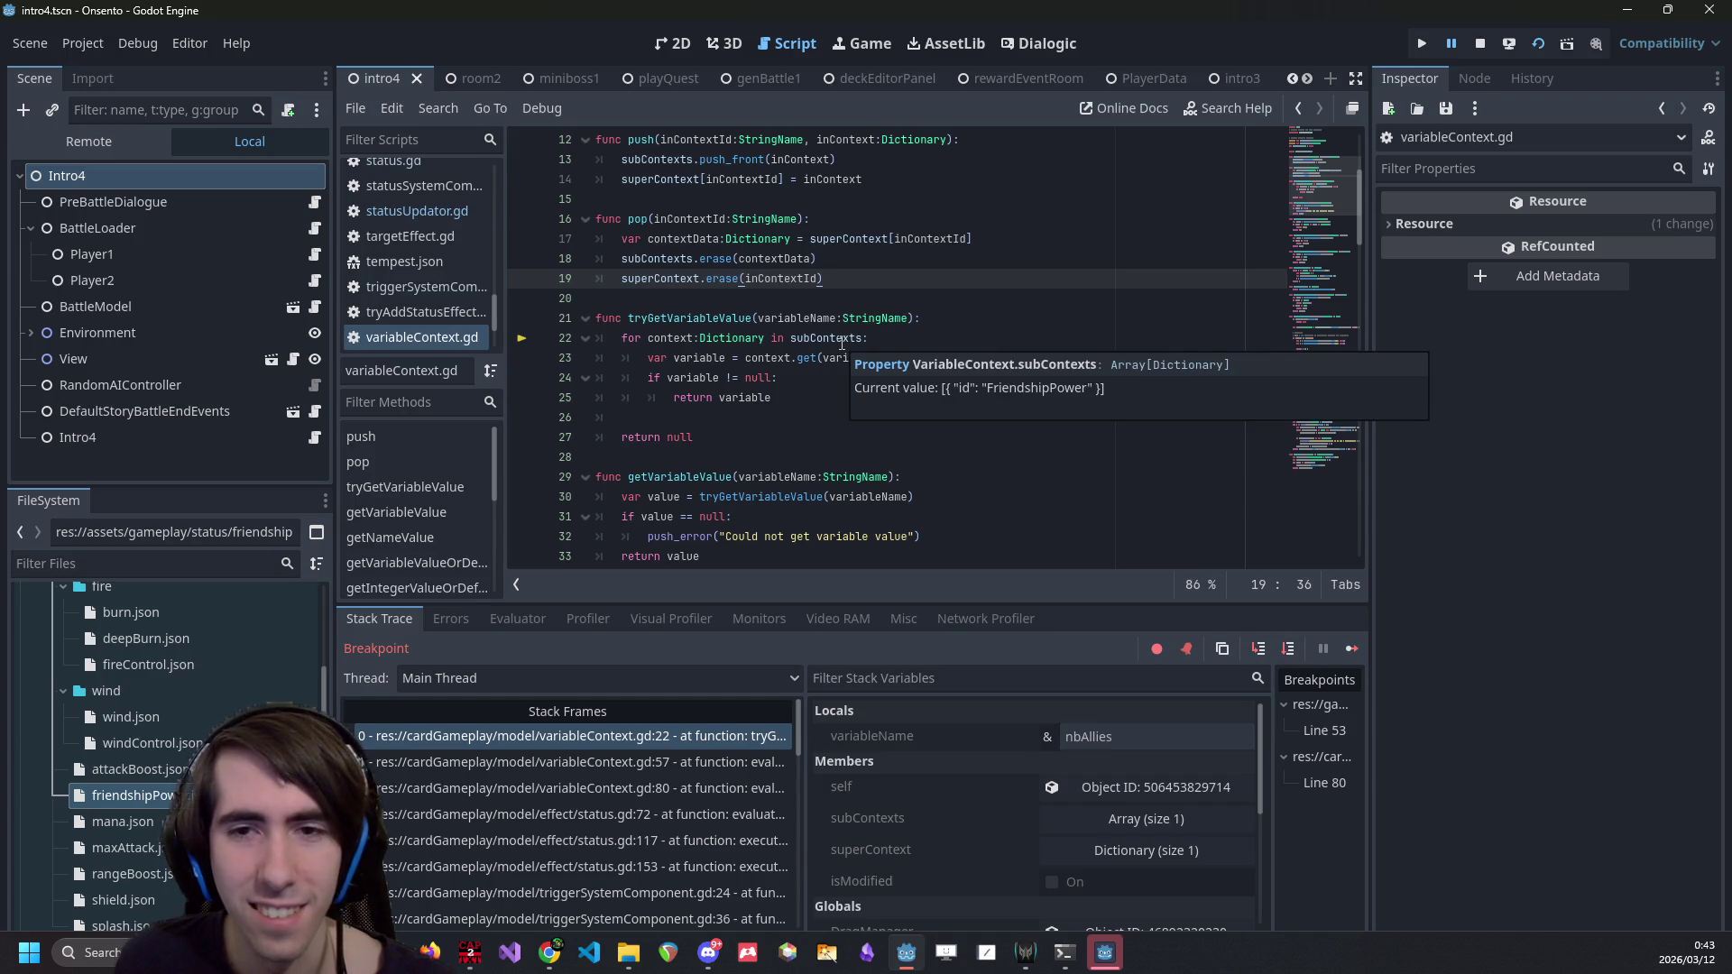
{"action": "left_click", "coordinate": [631, 763]}
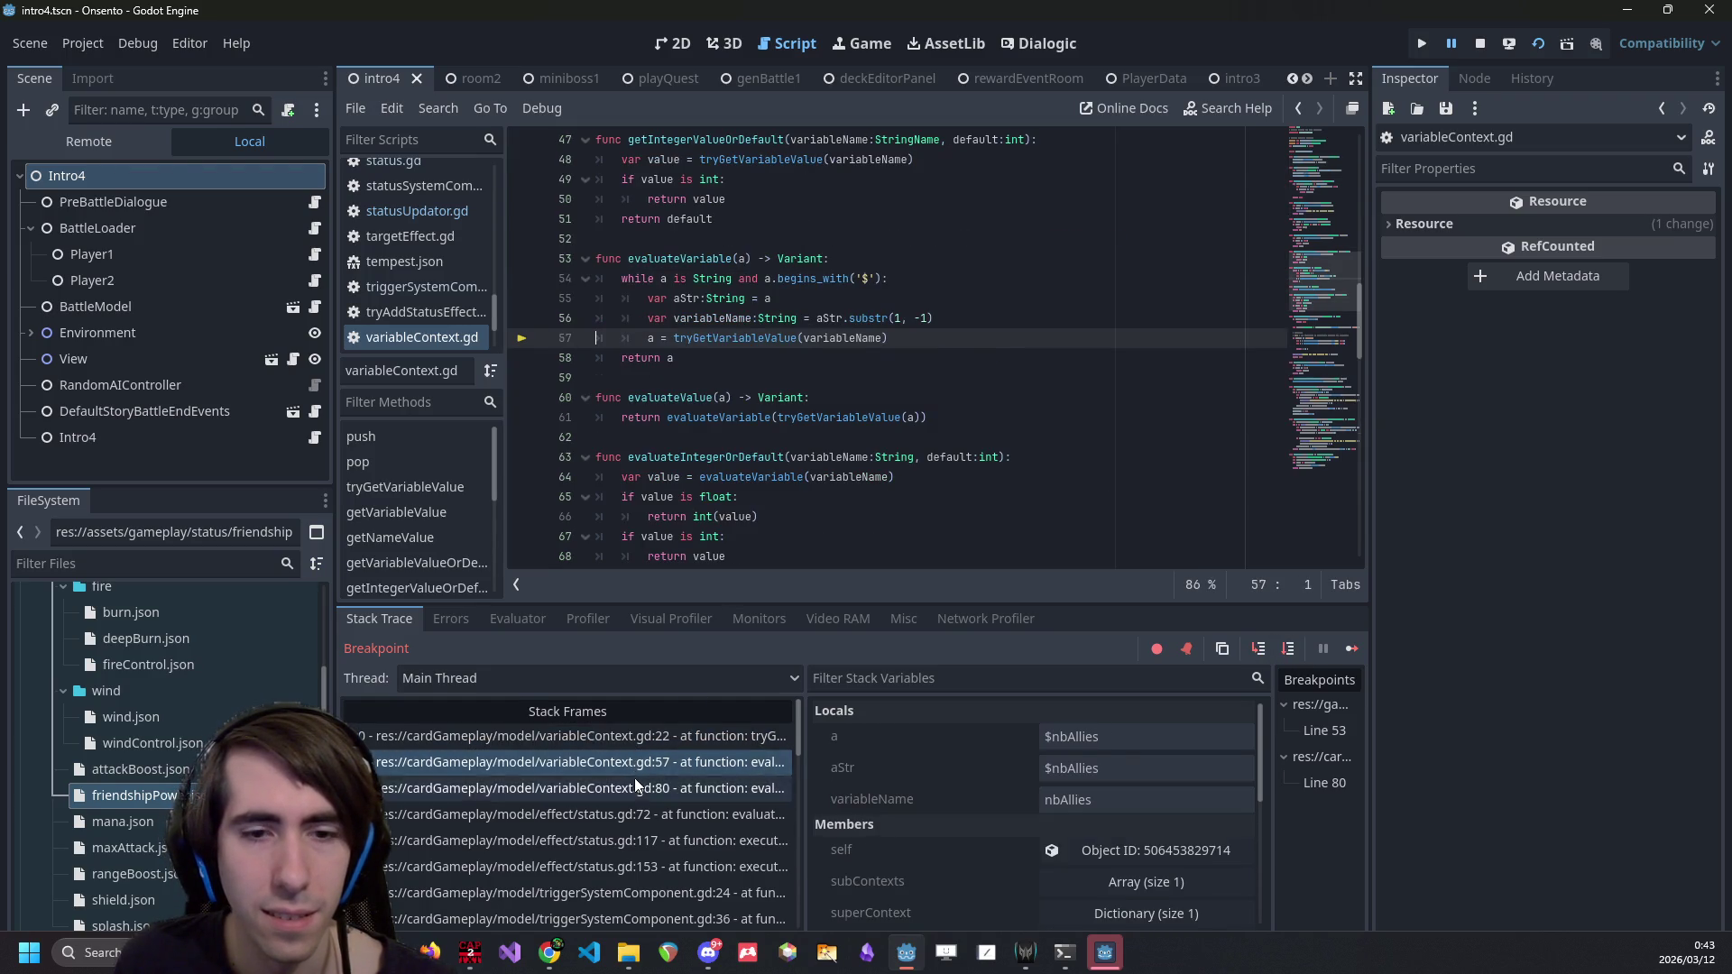
{"action": "left_click", "coordinate": [635, 778]}
{"action": "left_click", "coordinate": [642, 805]}
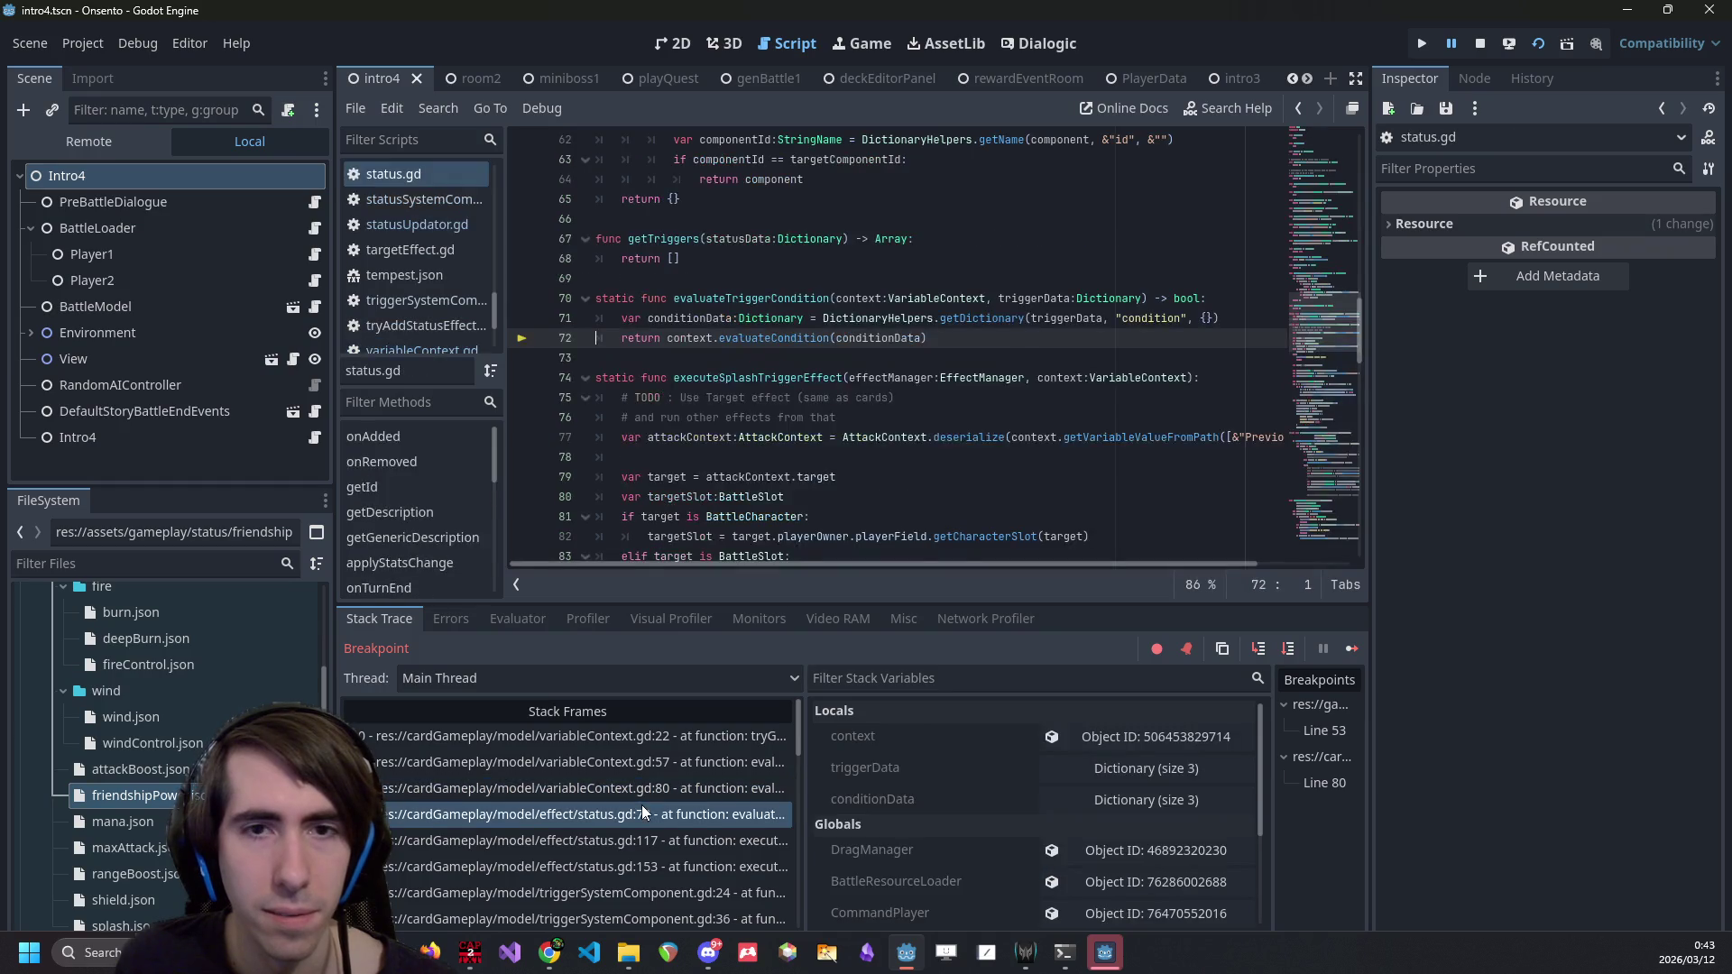
{"action": "left_click", "coordinate": [640, 831]}
{"action": "left_click", "coordinate": [628, 865]}
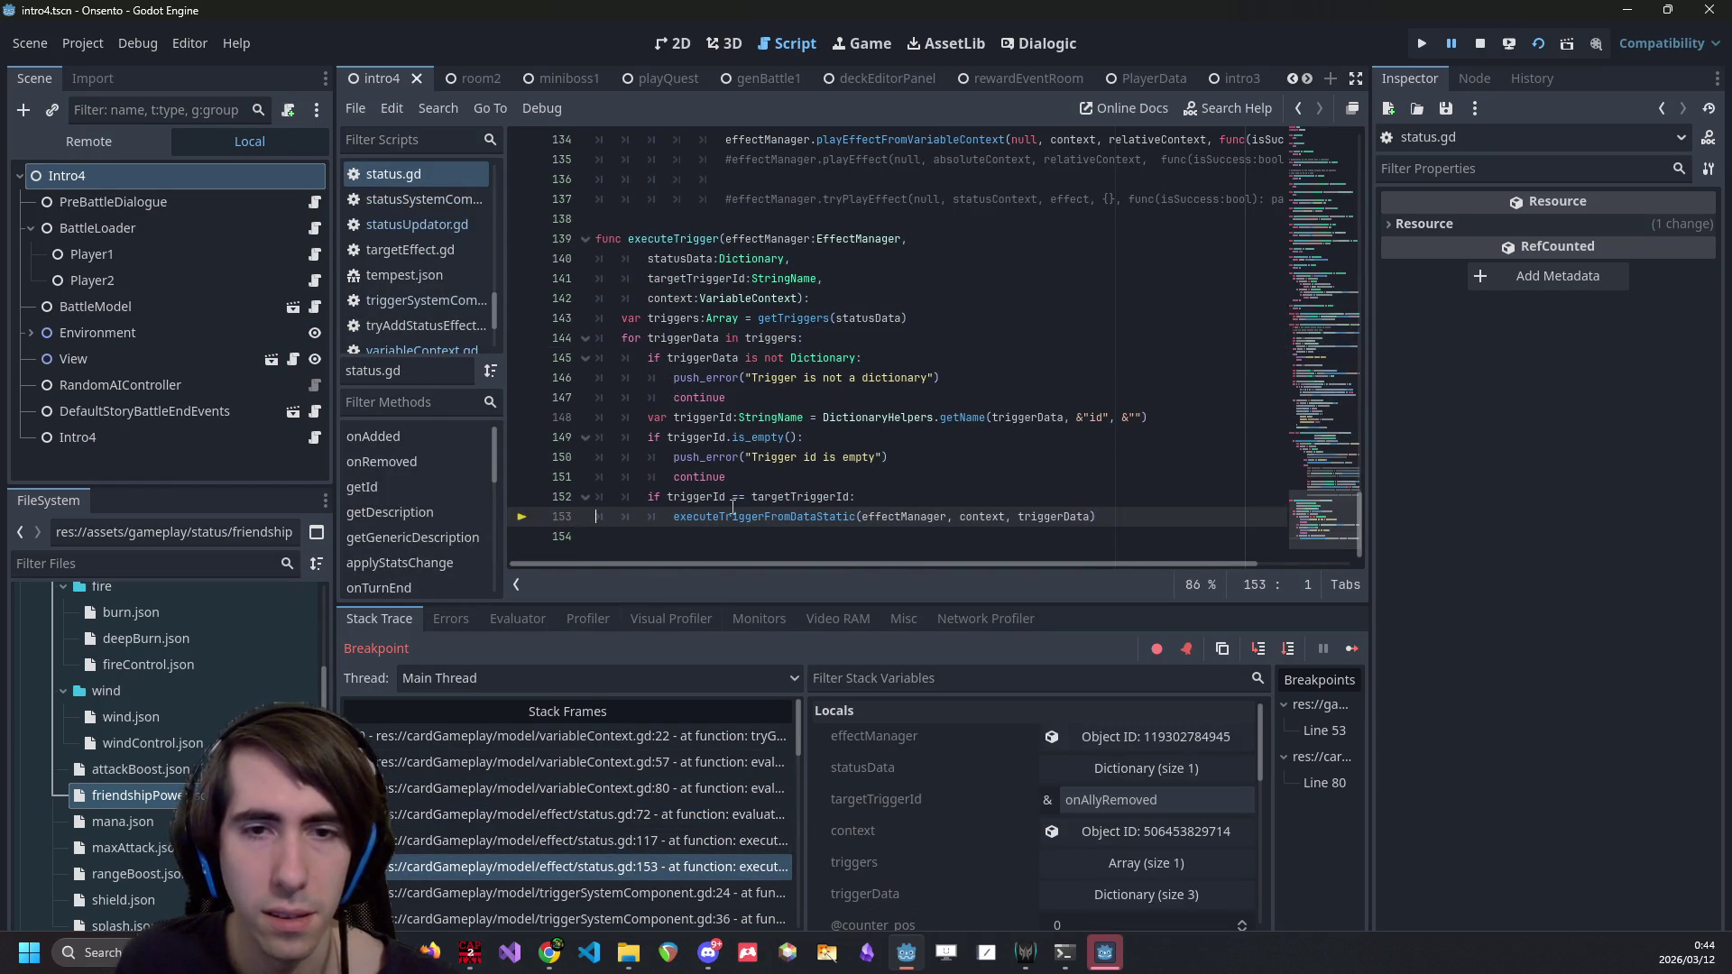
{"action": "left_click", "coordinate": [676, 891]}
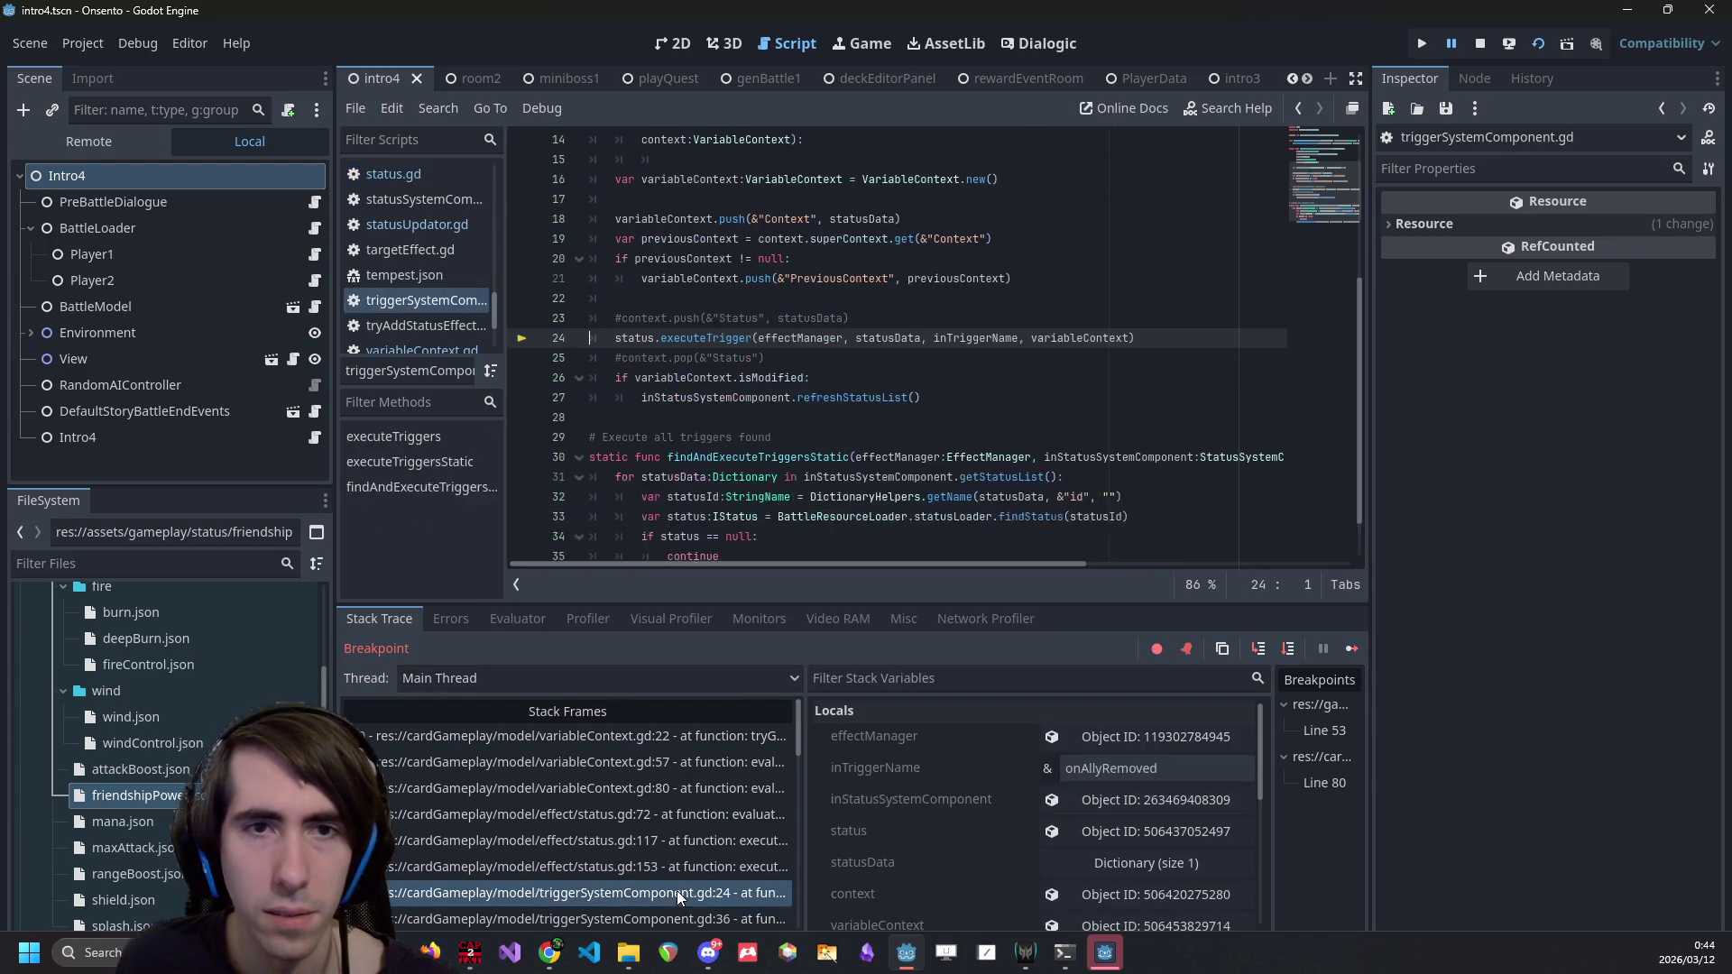
- Check the values of variableContext, previousContext and context on lines 19–21 of triggerSystemComponent.gd
{"action": "scroll", "coordinate": [756, 505], "scroll_direction": "up", "scroll_amount": 2}
{"action": "scroll", "coordinate": [762, 465], "scroll_direction": "down", "scroll_amount": 1}
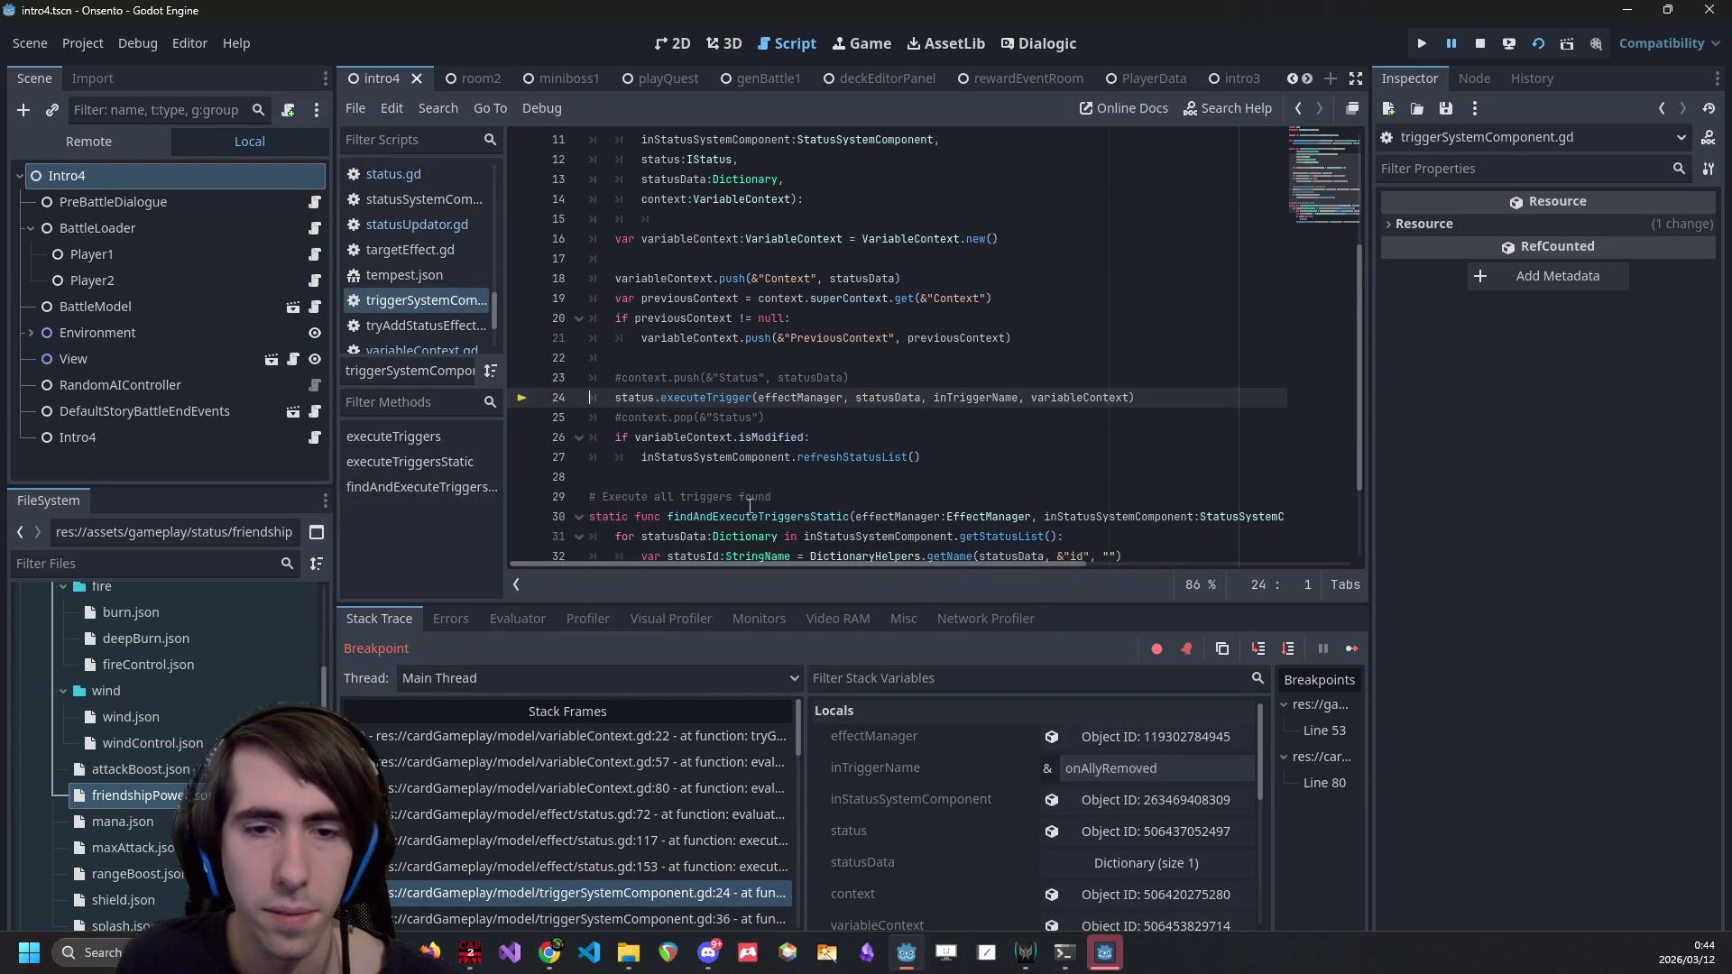
{"action": "scroll", "coordinate": [729, 485], "scroll_direction": "up", "scroll_amount": 1}
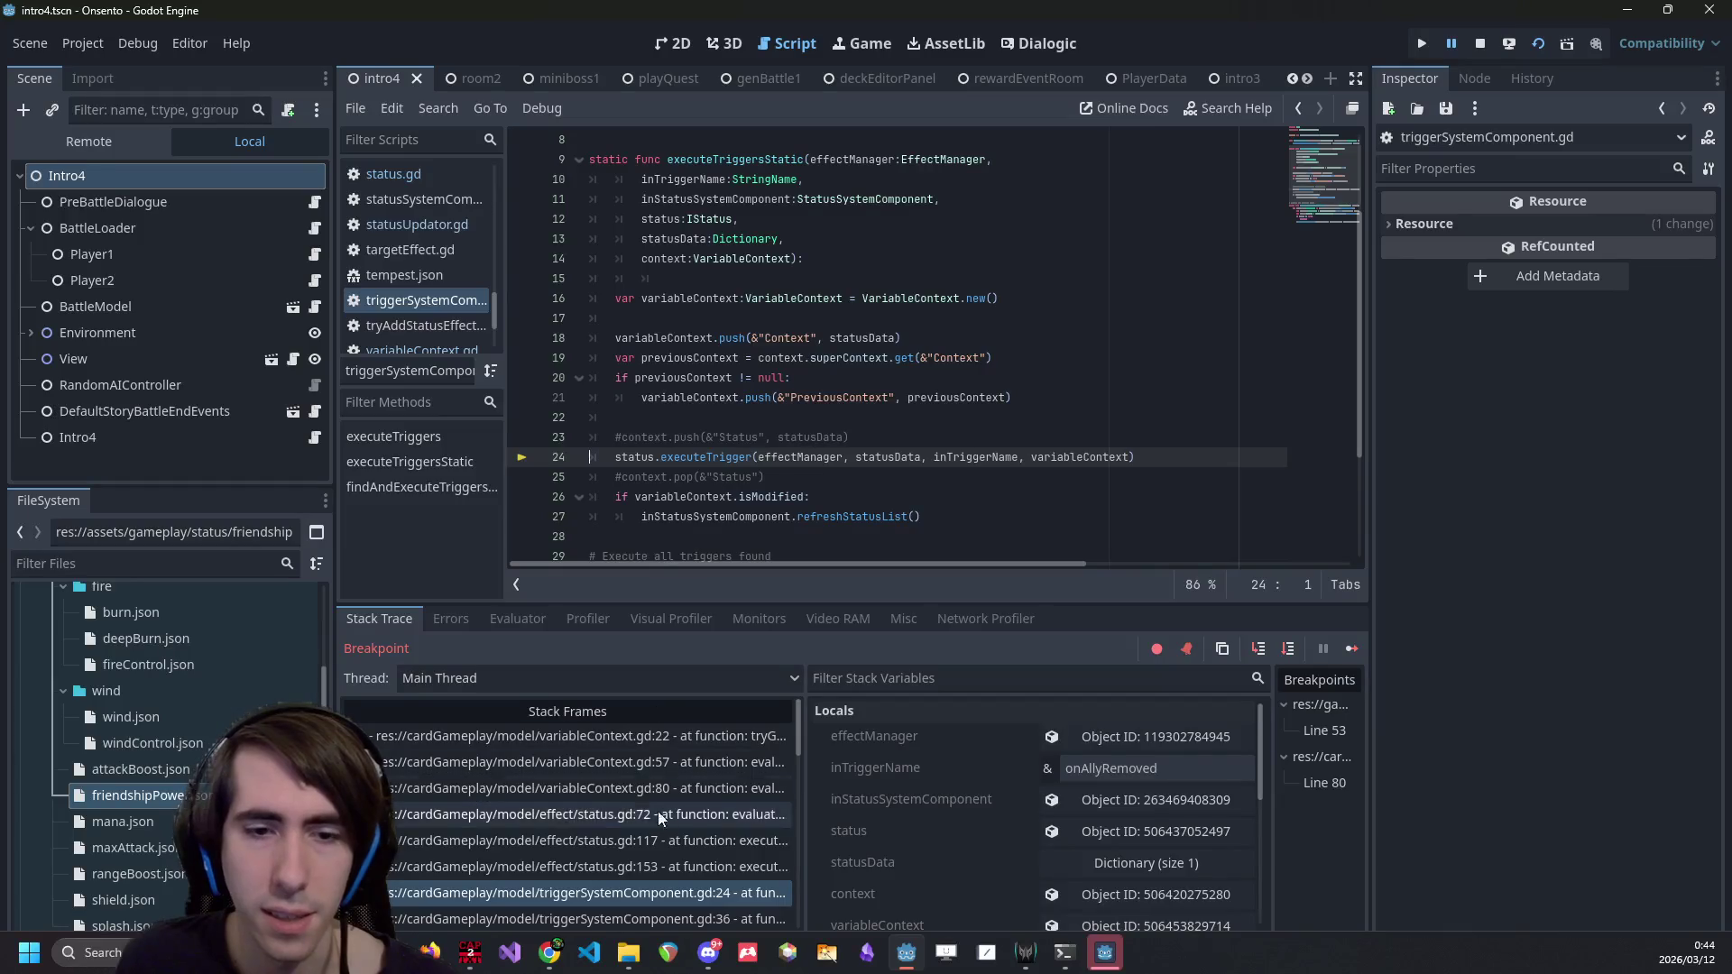
{"action": "scroll", "coordinate": [658, 810], "scroll_direction": "down", "scroll_amount": 2}
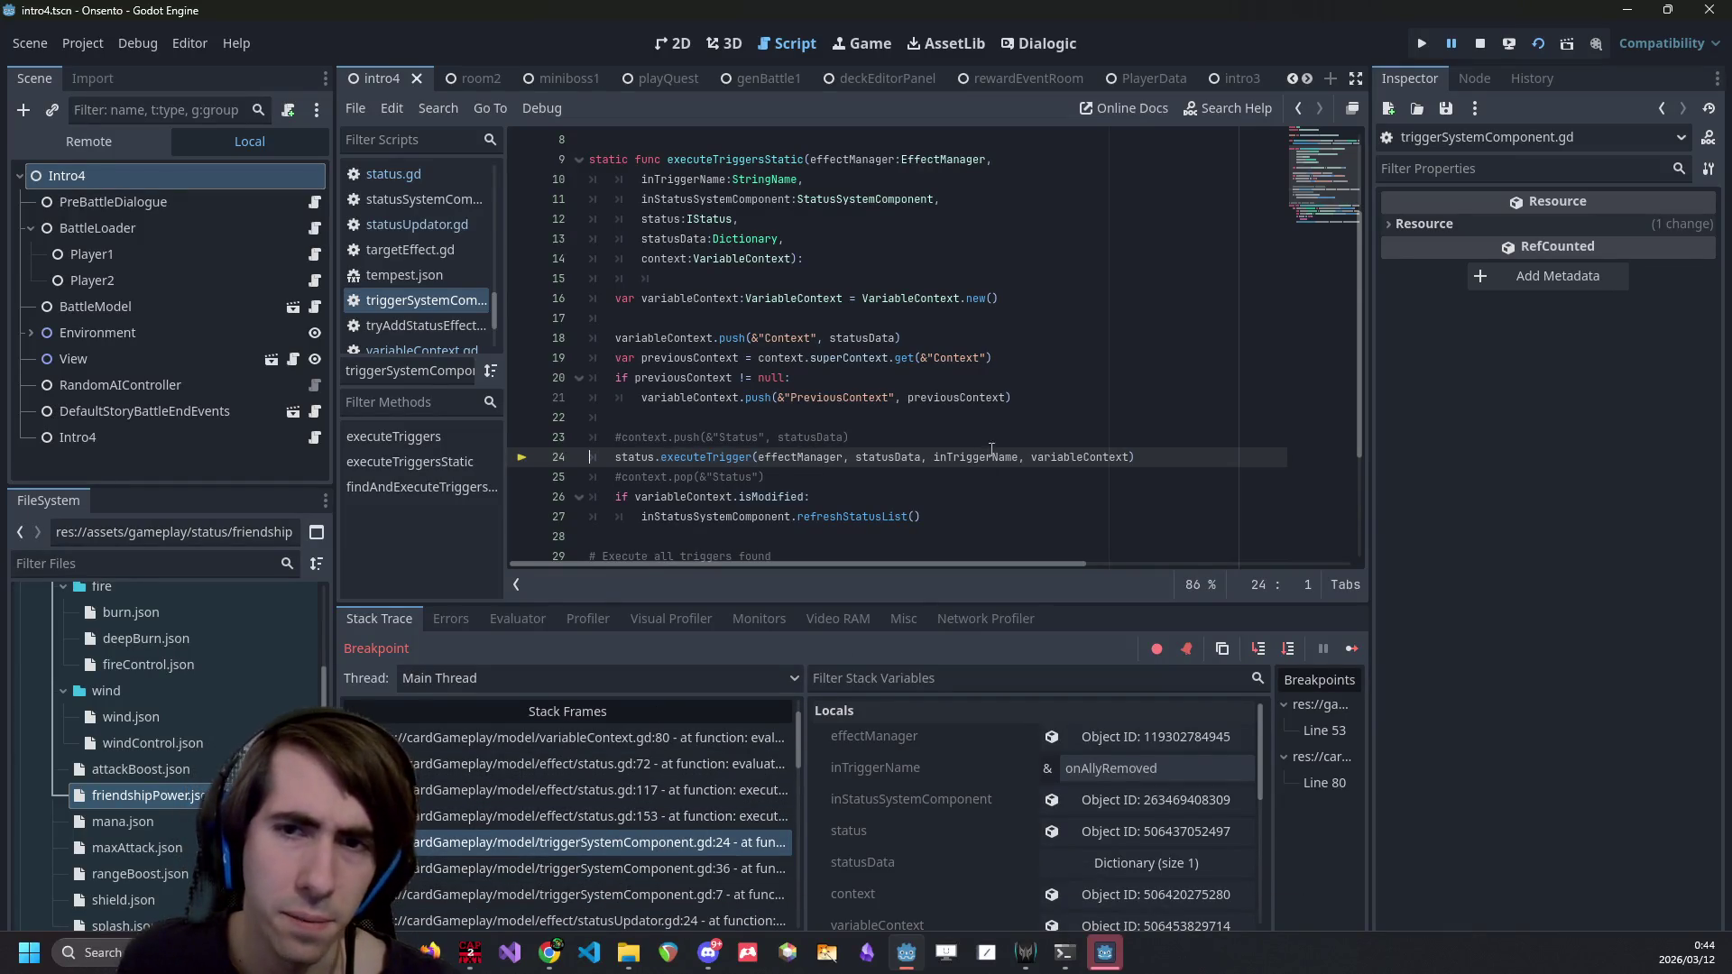
{"action": "double_click", "coordinate": [1064, 456]}
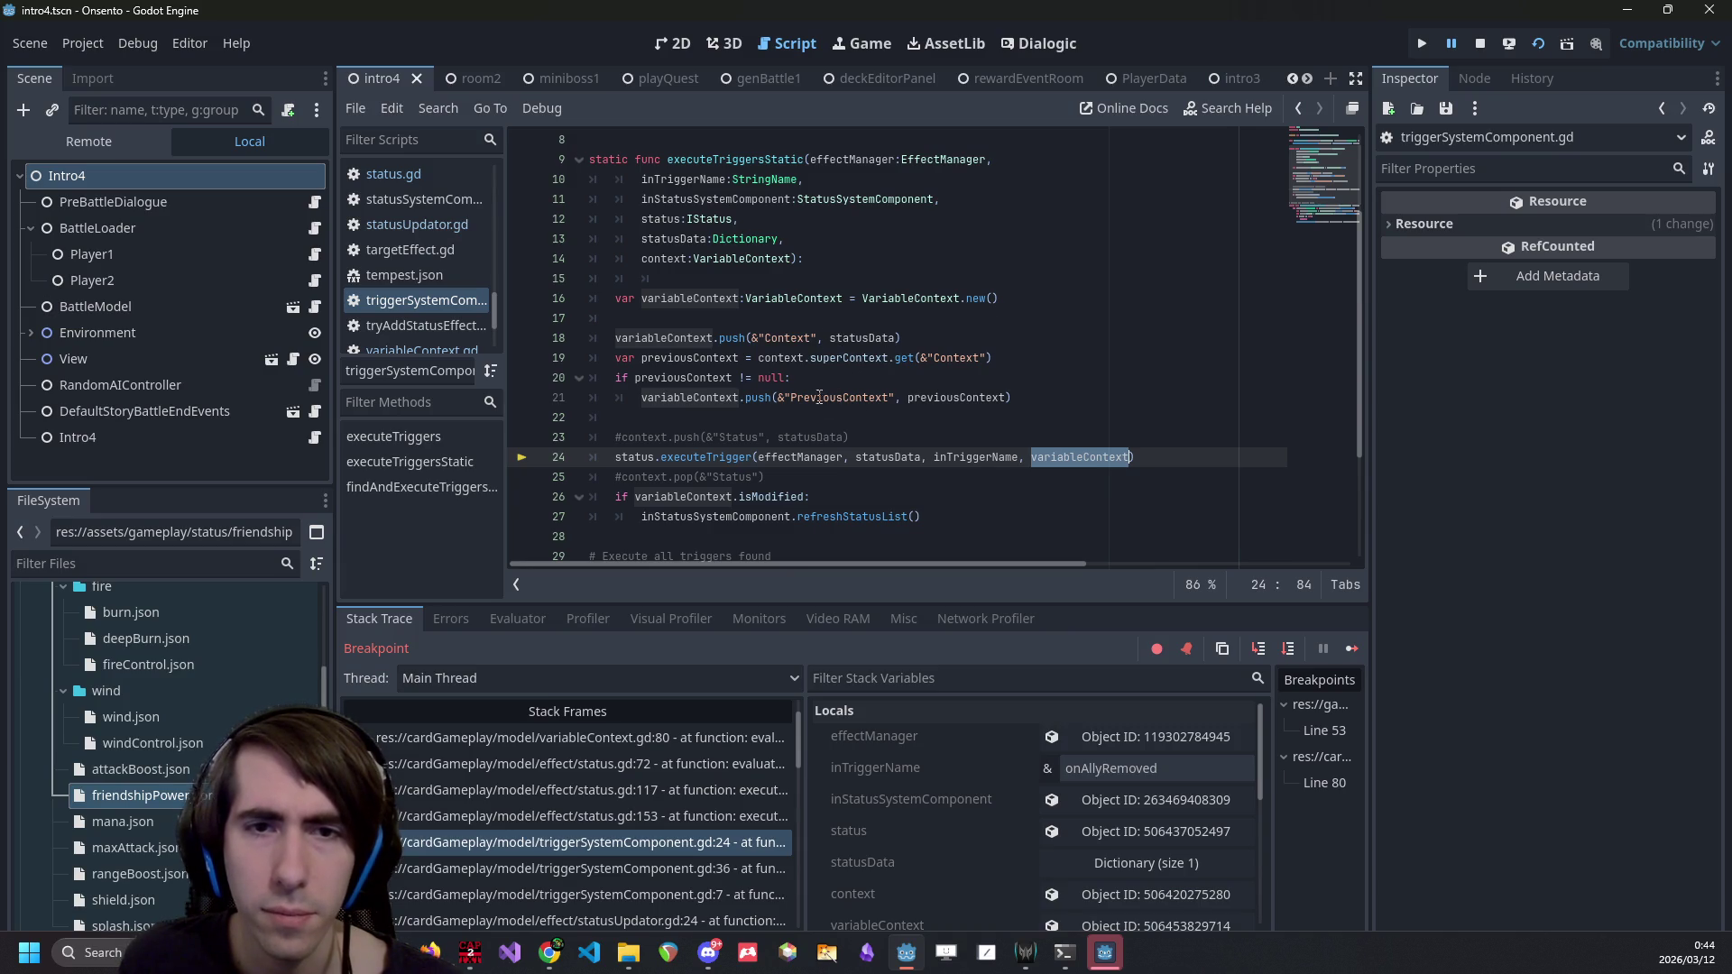
{"action": "double_click", "coordinate": [729, 398]}
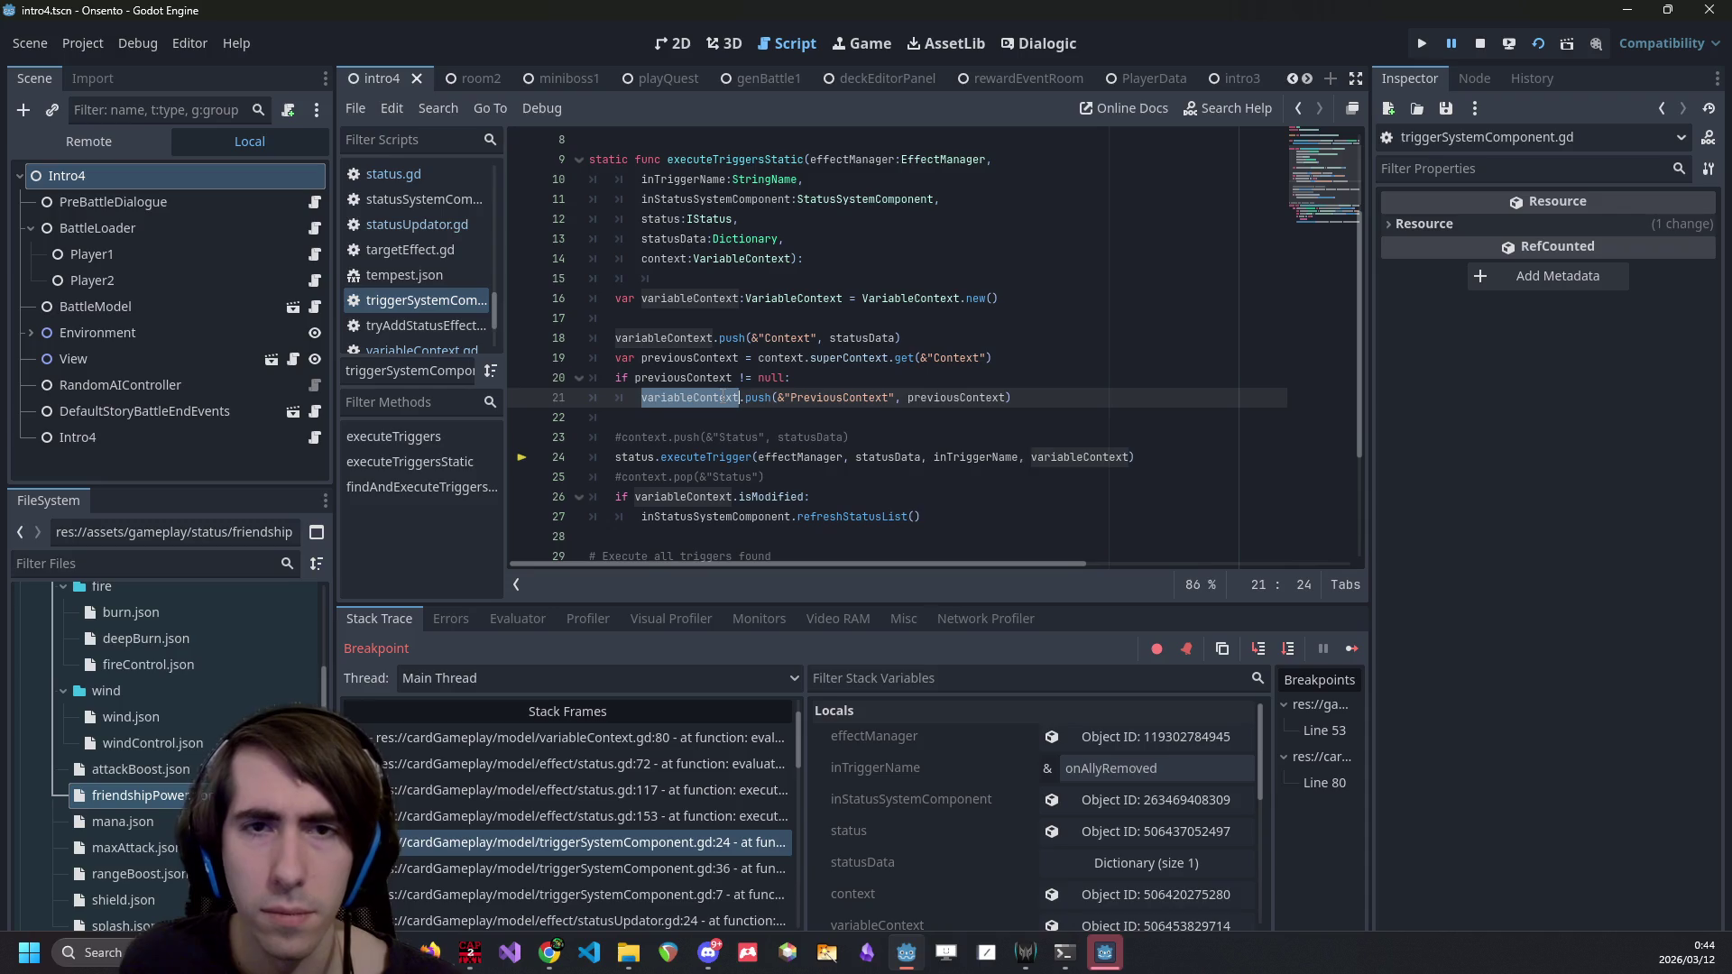
{"action": "mouse_move", "coordinate": [729, 398]}
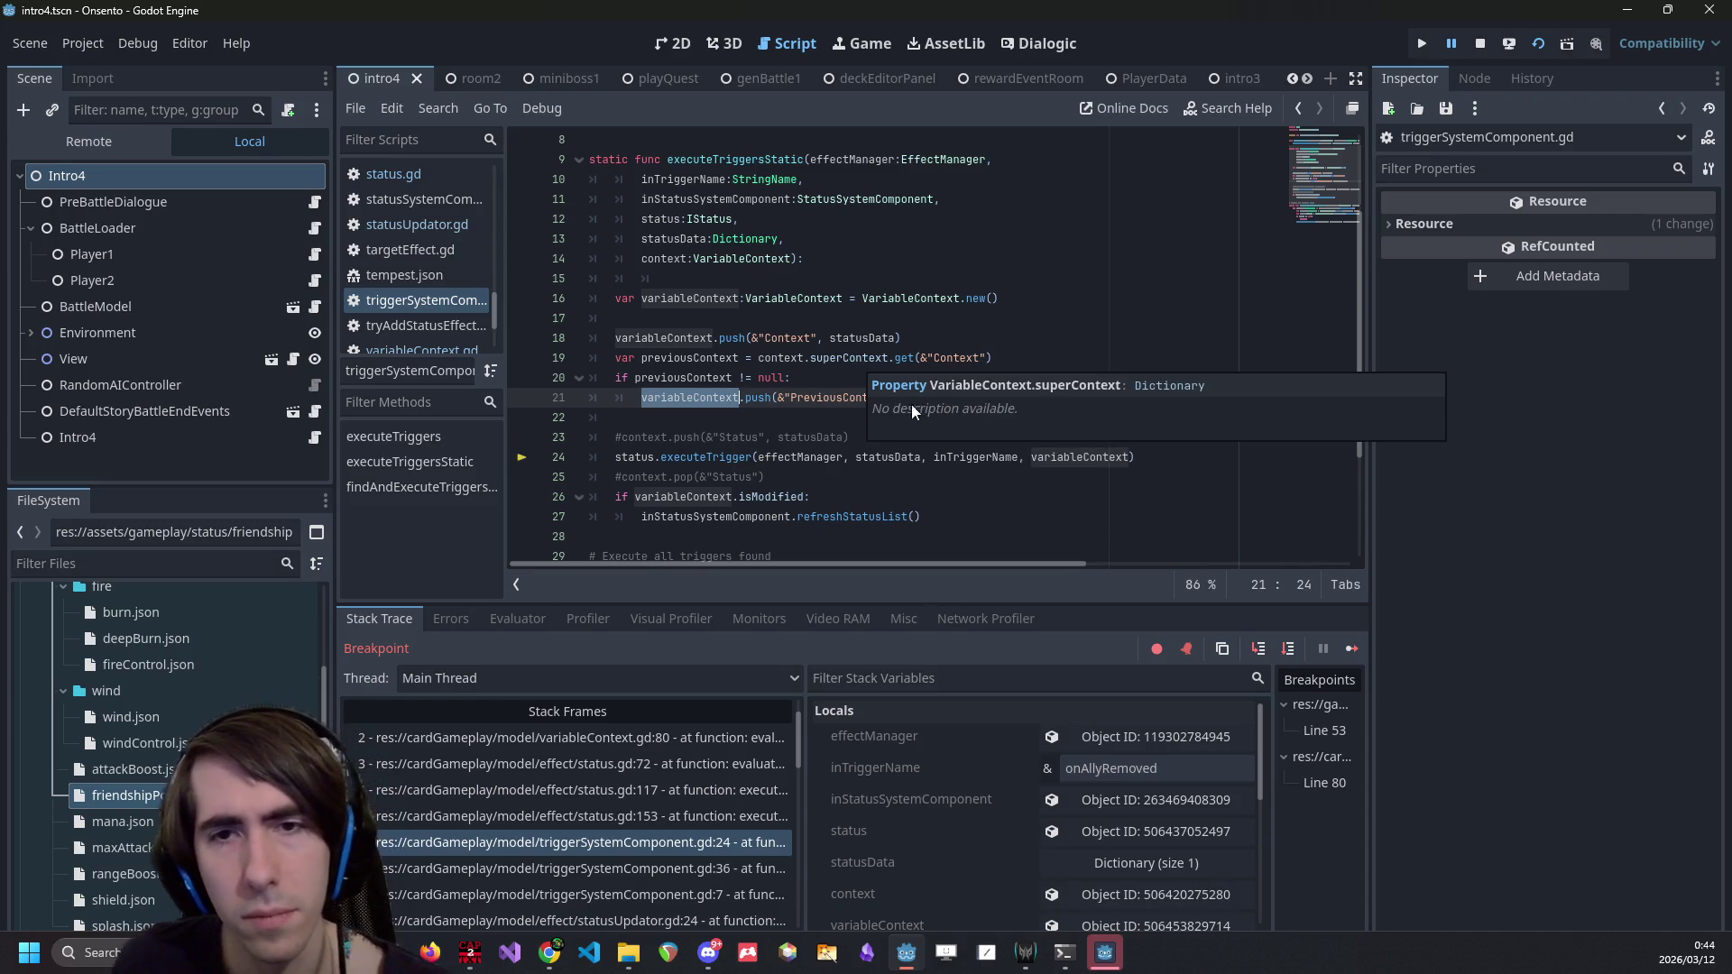
{"action": "double_click", "coordinate": [950, 398]}
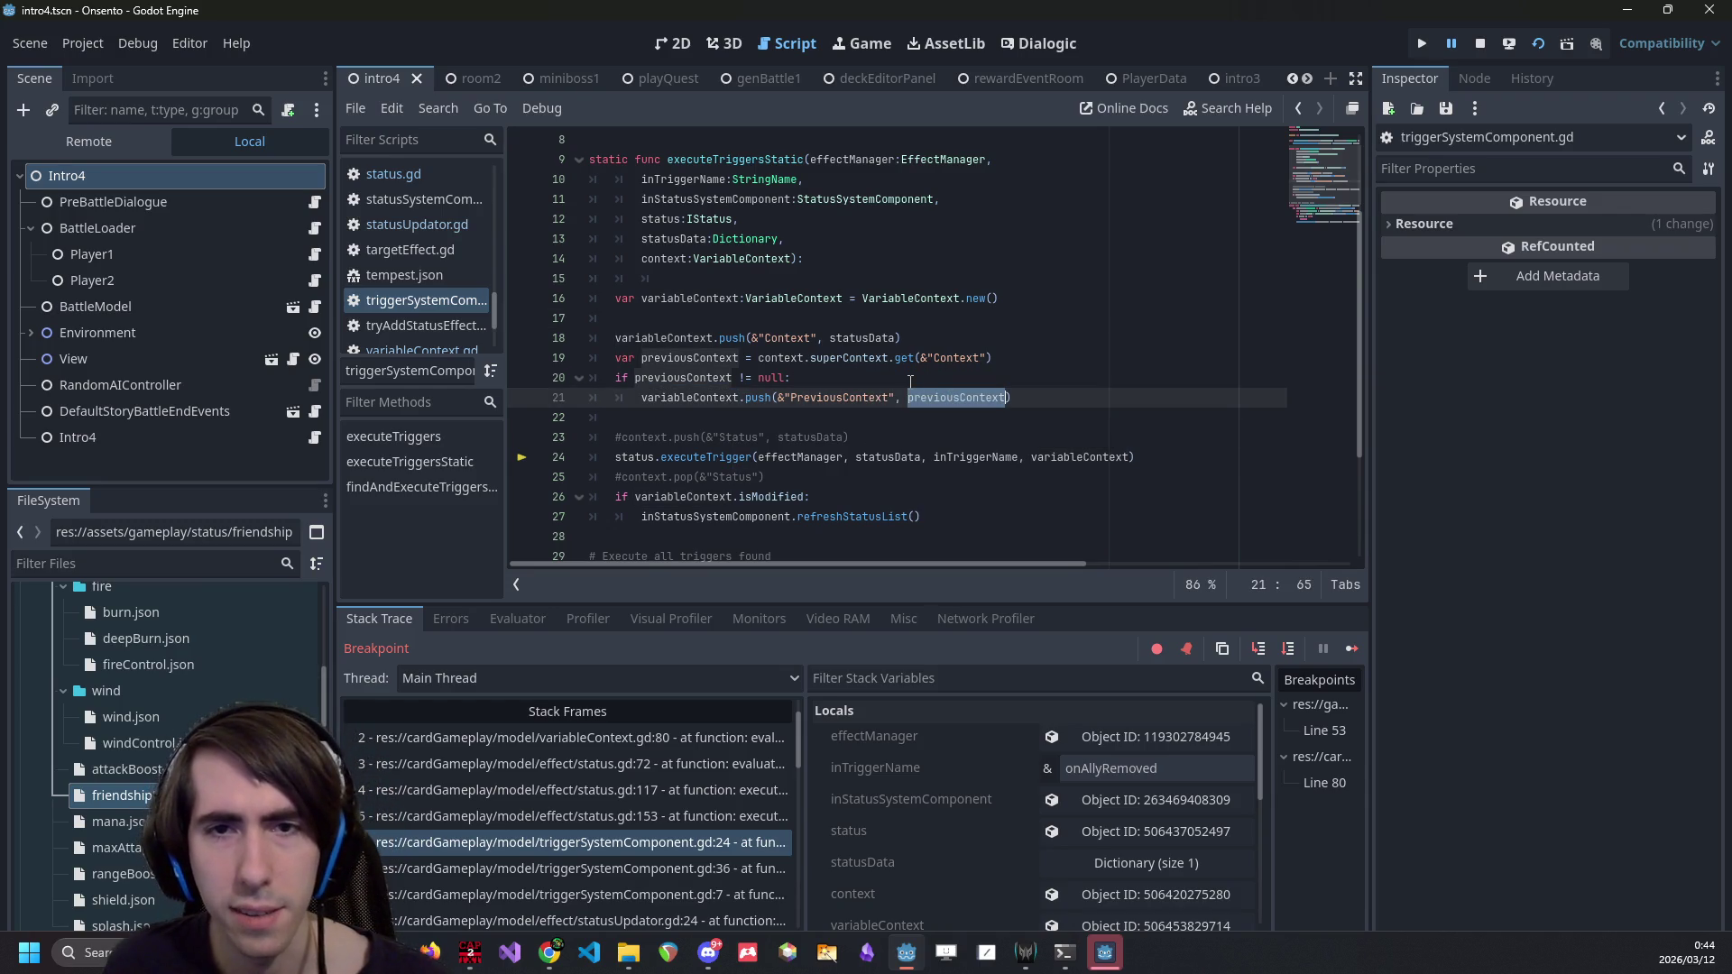
{"action": "double_click", "coordinate": [794, 357]}
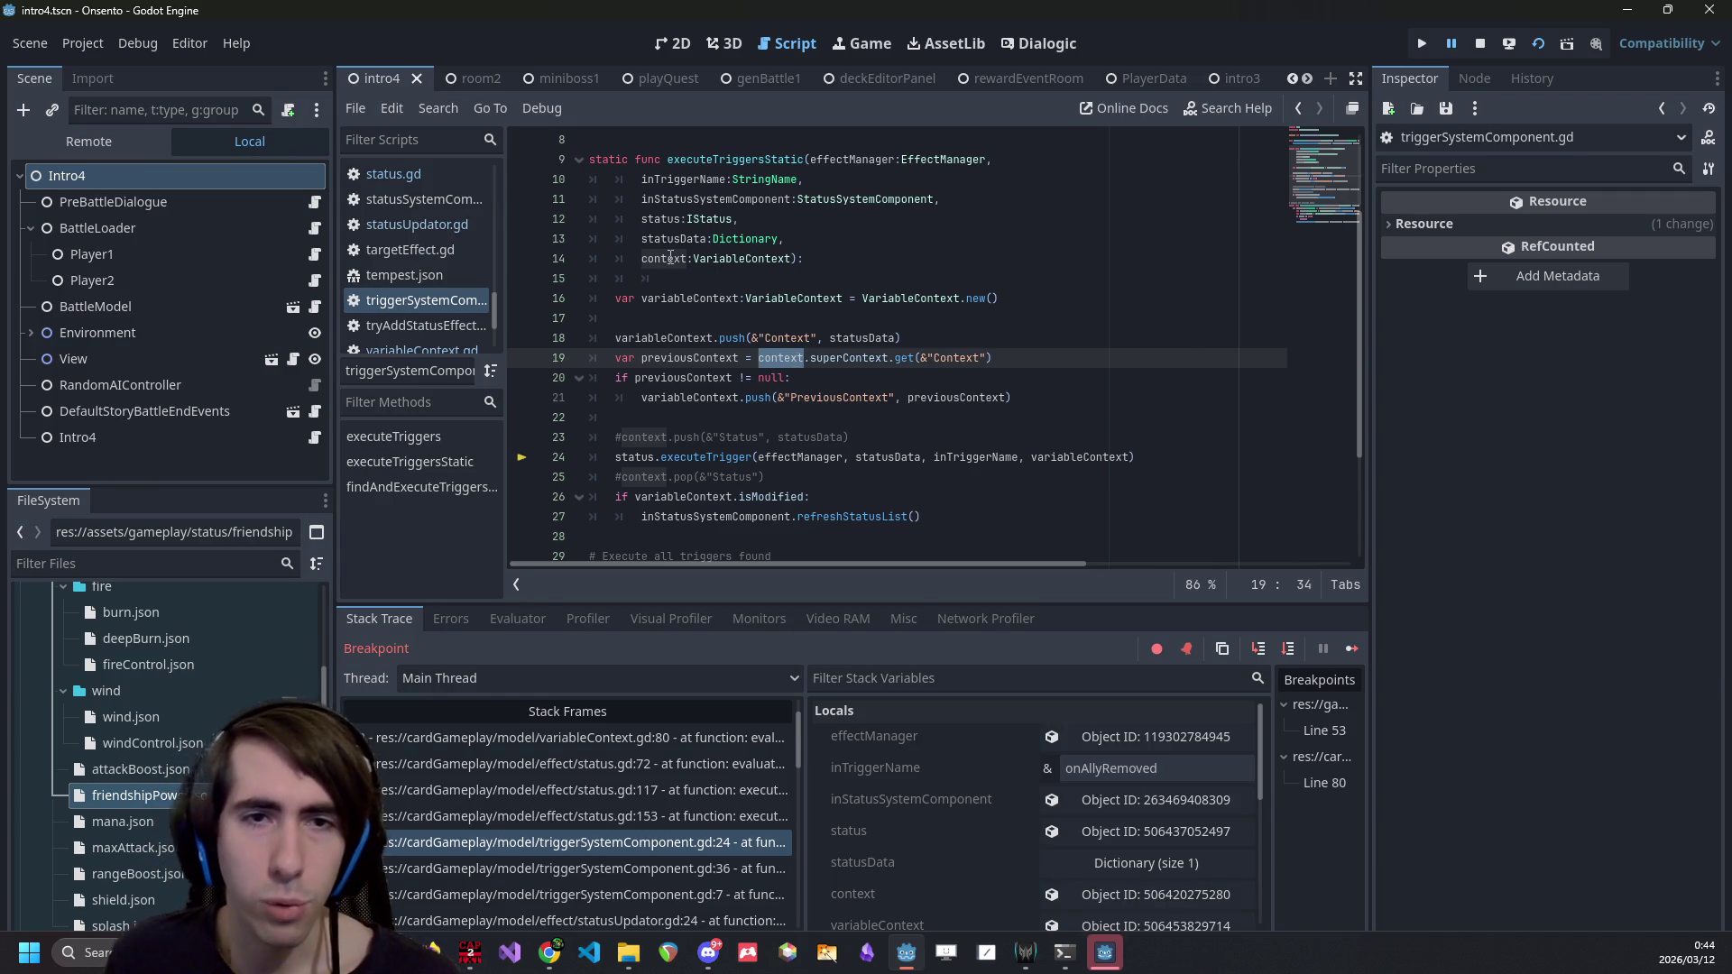
{"action": "mouse_move", "coordinate": [670, 258]}
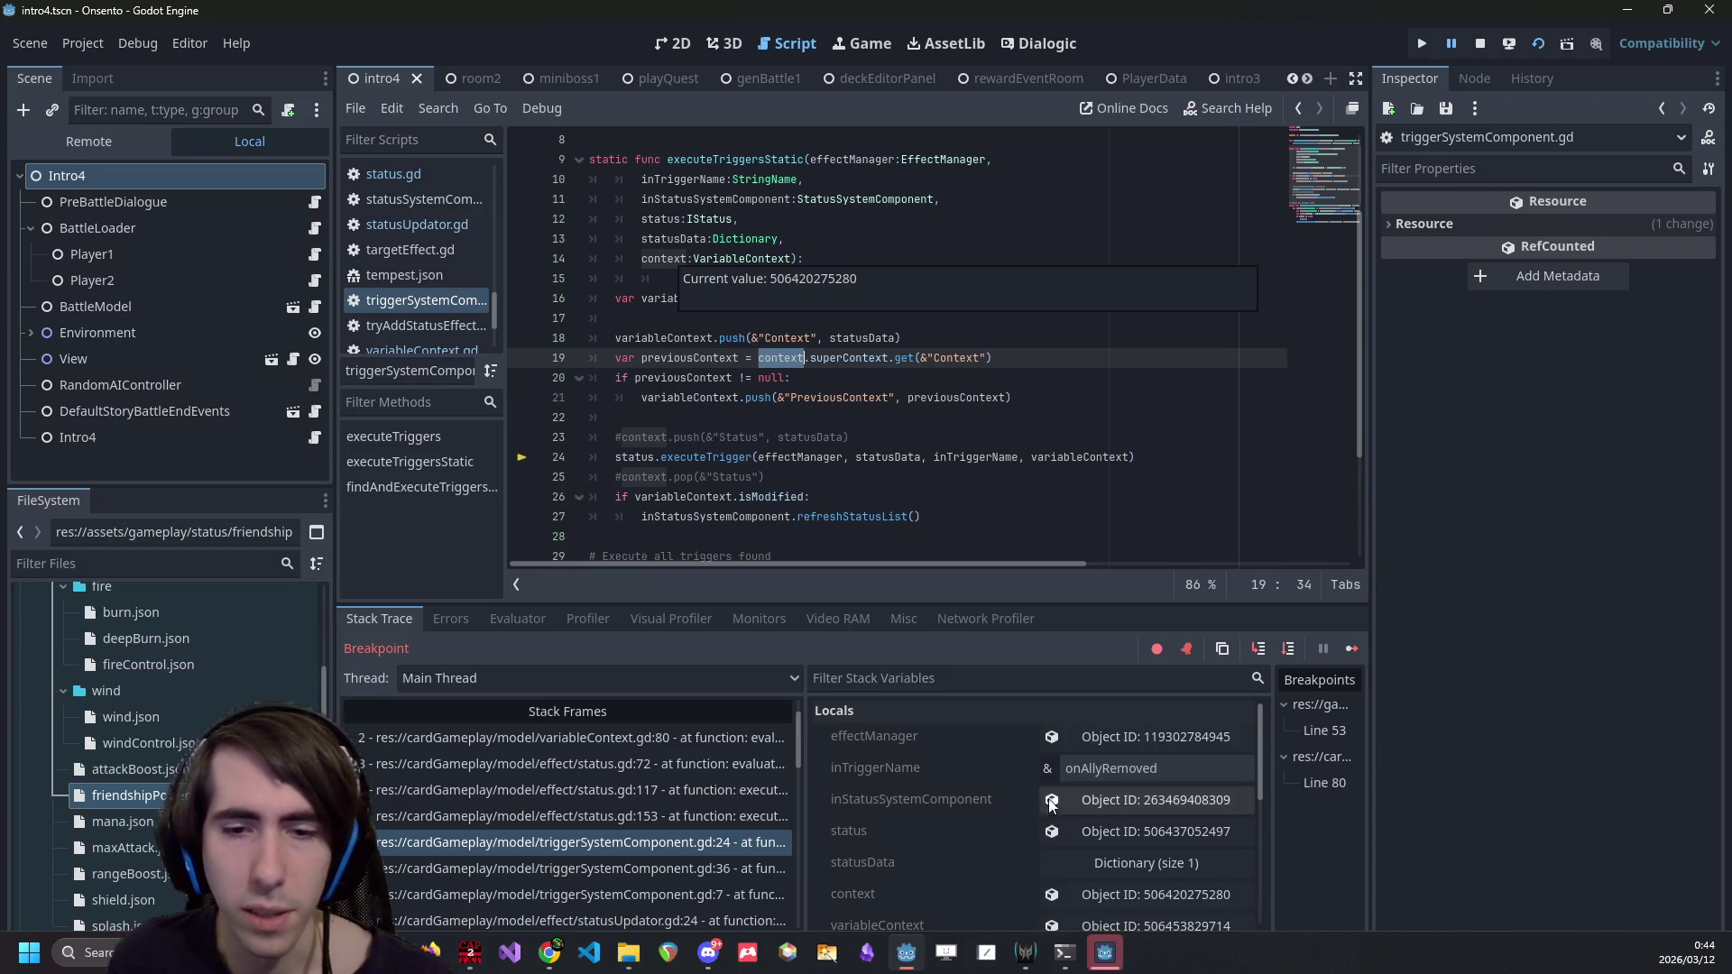
- Expand context's Sub Contexts element 0 (nbAllies 1, removedCharacter, removedCharacterSlot), then resume the game
{"action": "left_click", "coordinate": [1074, 893]}
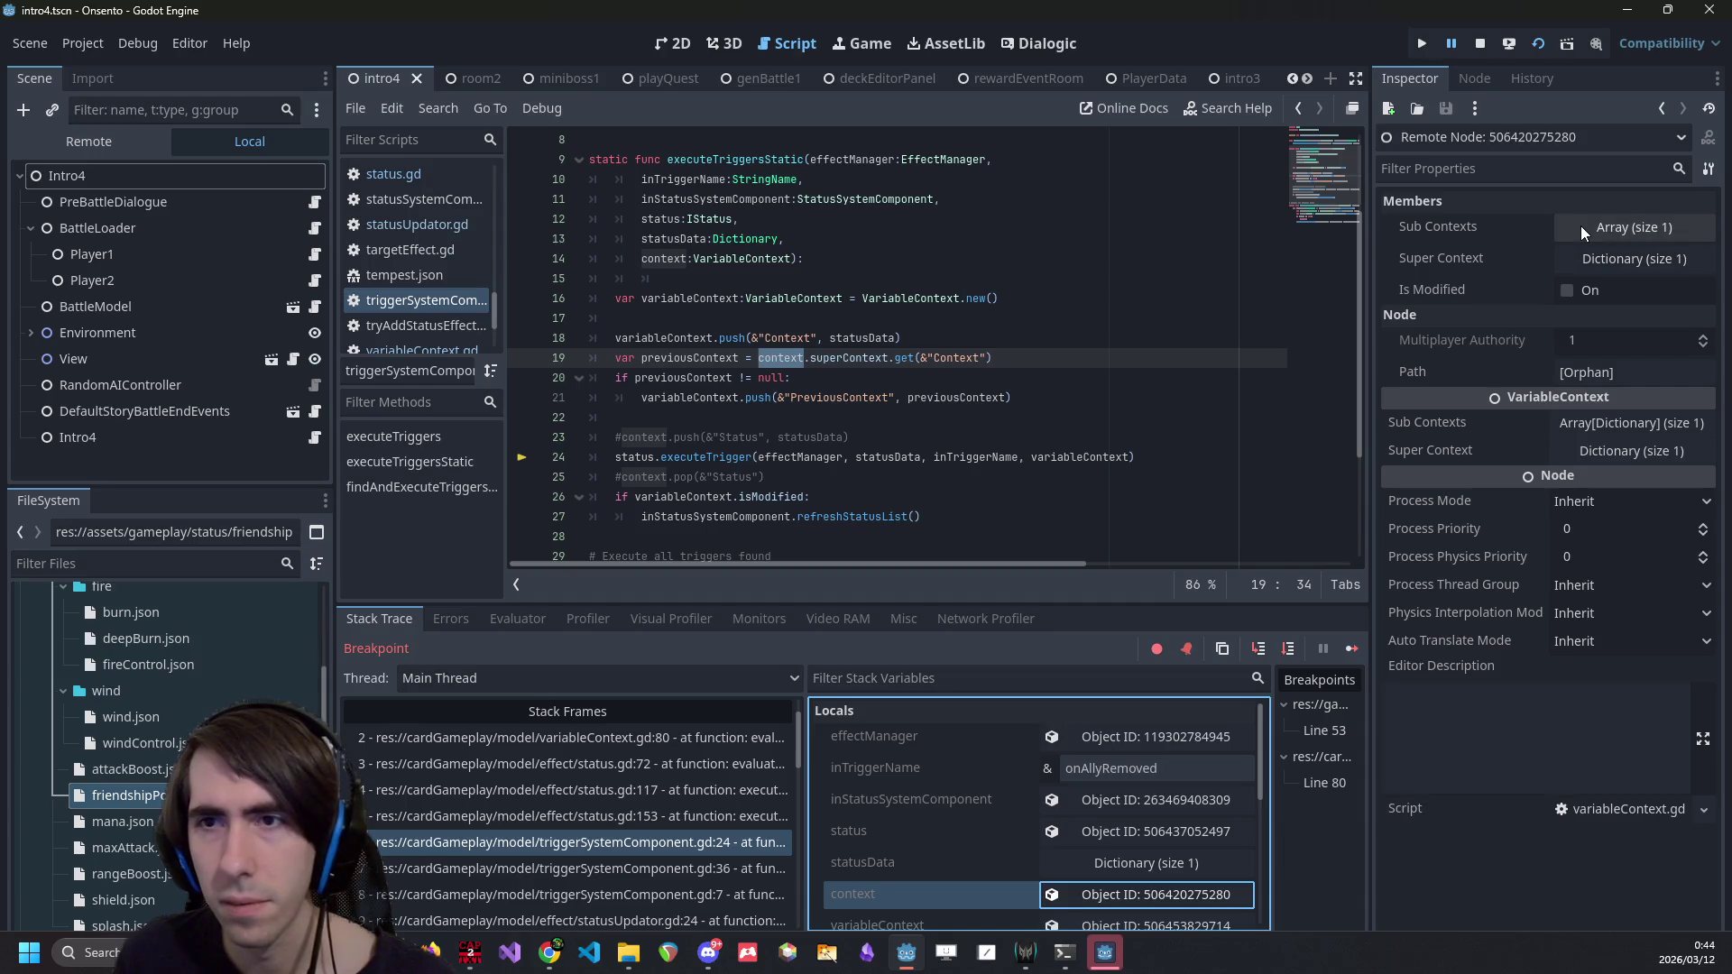
{"action": "left_click", "coordinate": [1634, 227]}
{"action": "left_click", "coordinate": [1609, 291]}
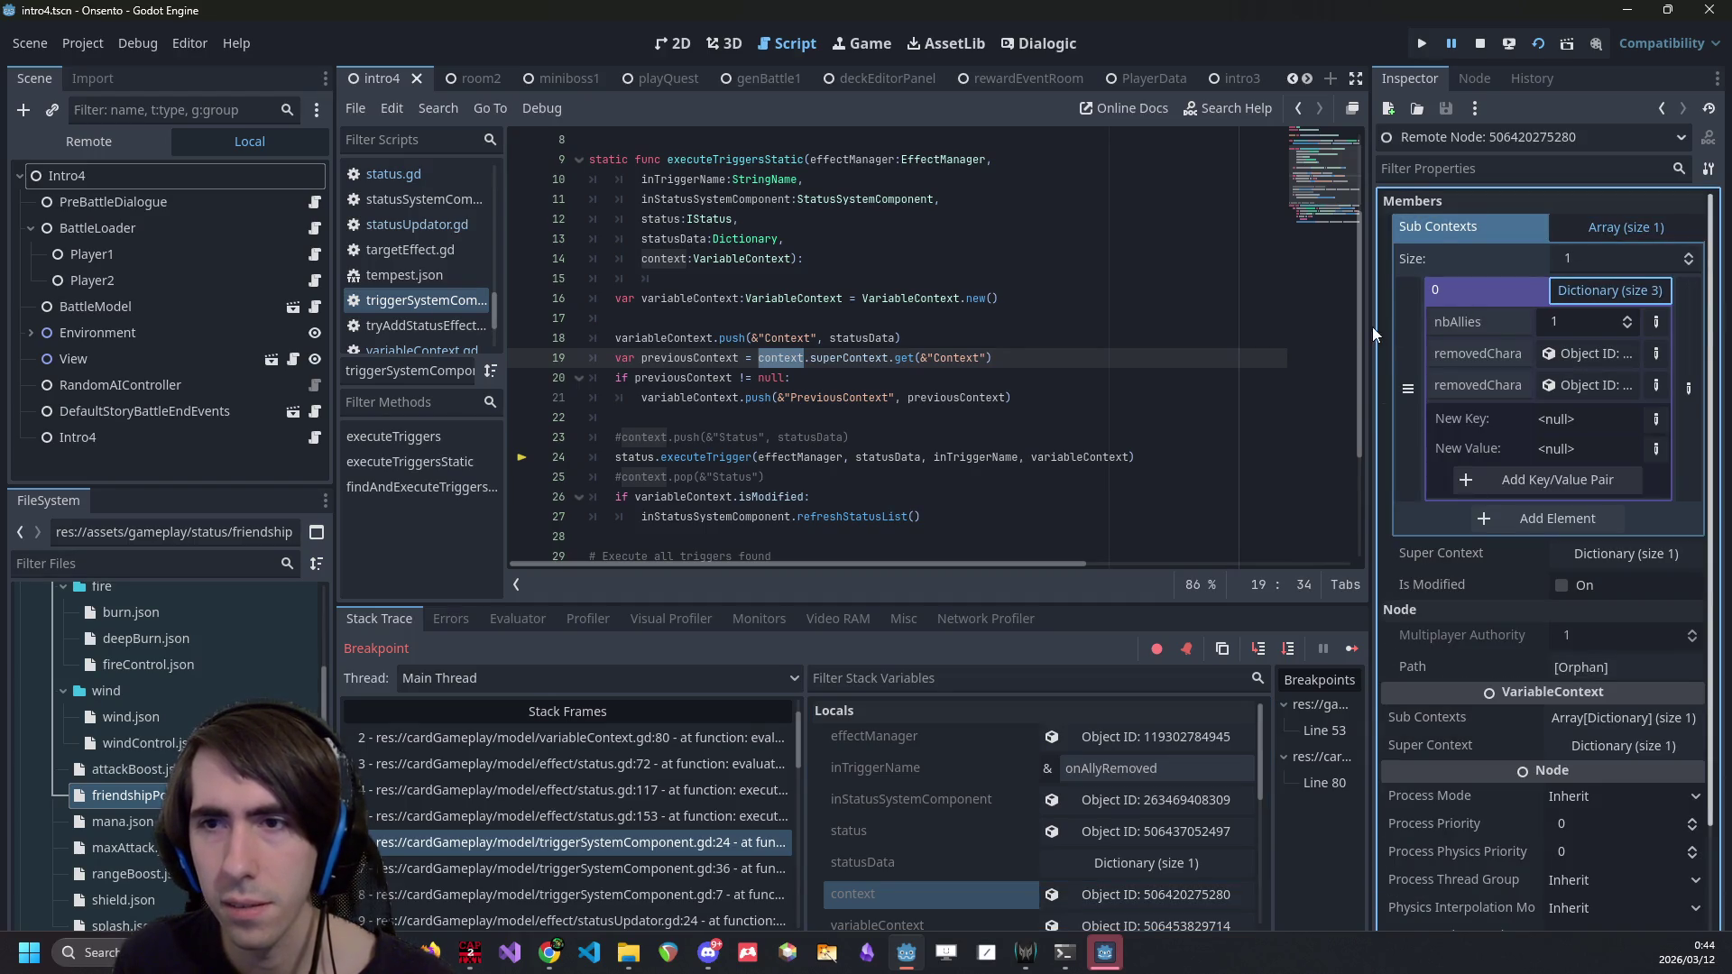
{"action": "left_click_drag", "start_coordinate": [1368, 337], "coordinate": [1225, 344]}
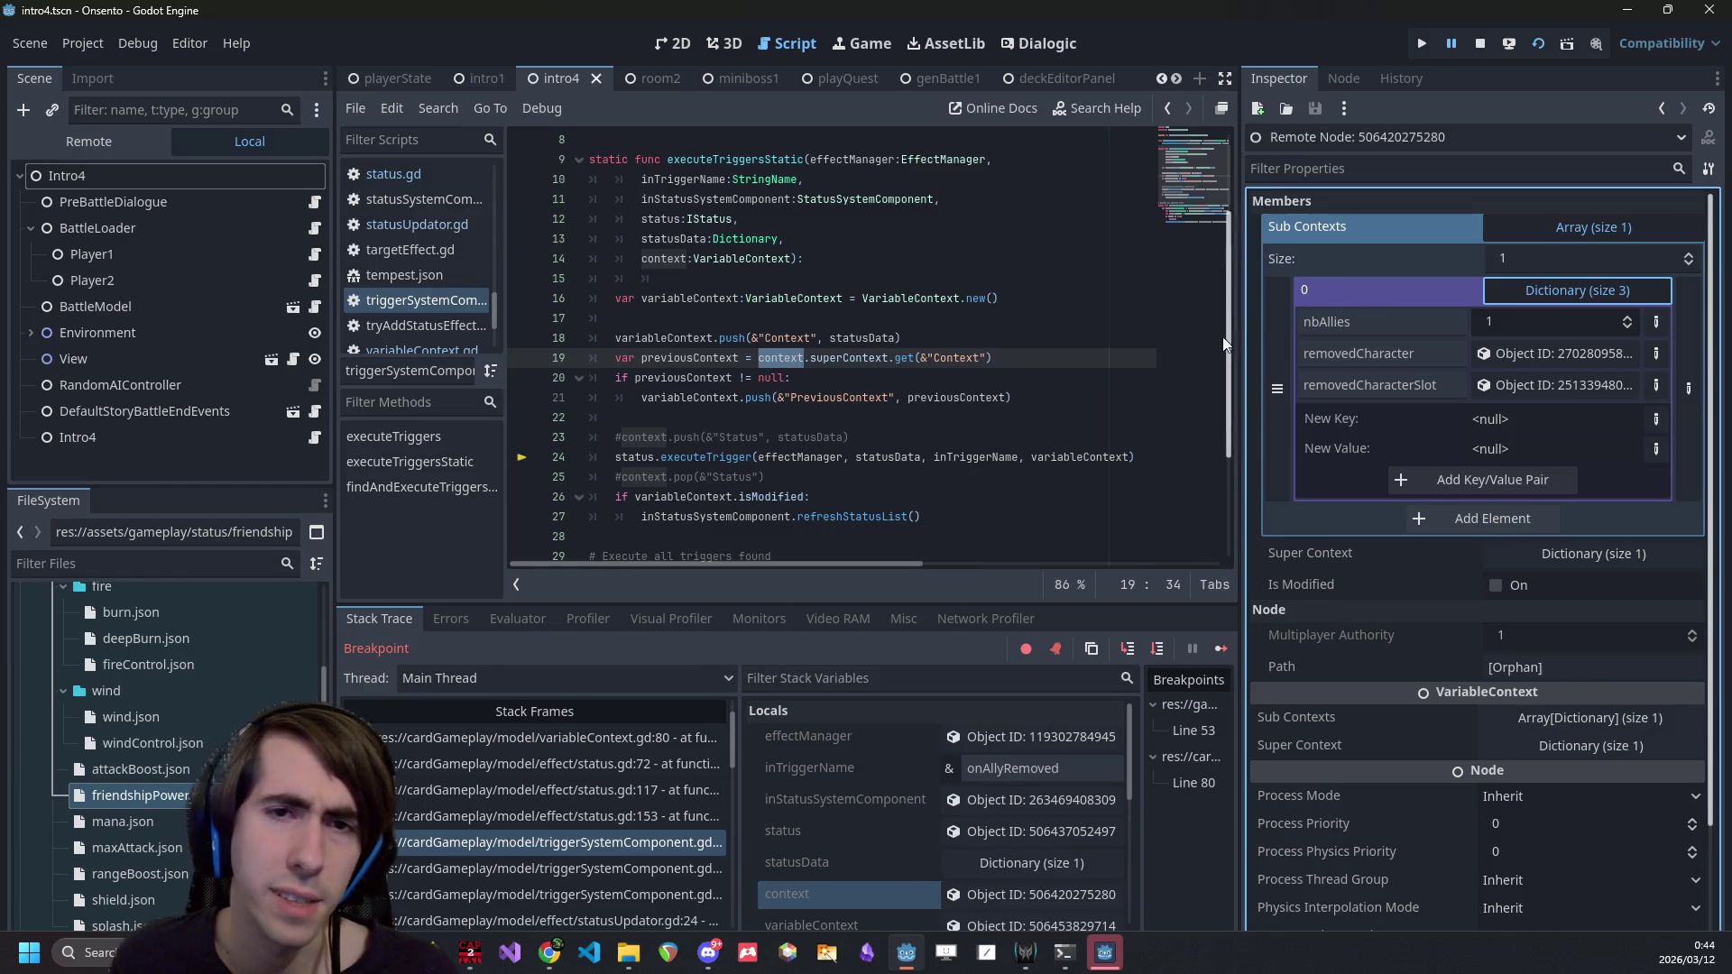
{"action": "double_click", "coordinate": [683, 358]}
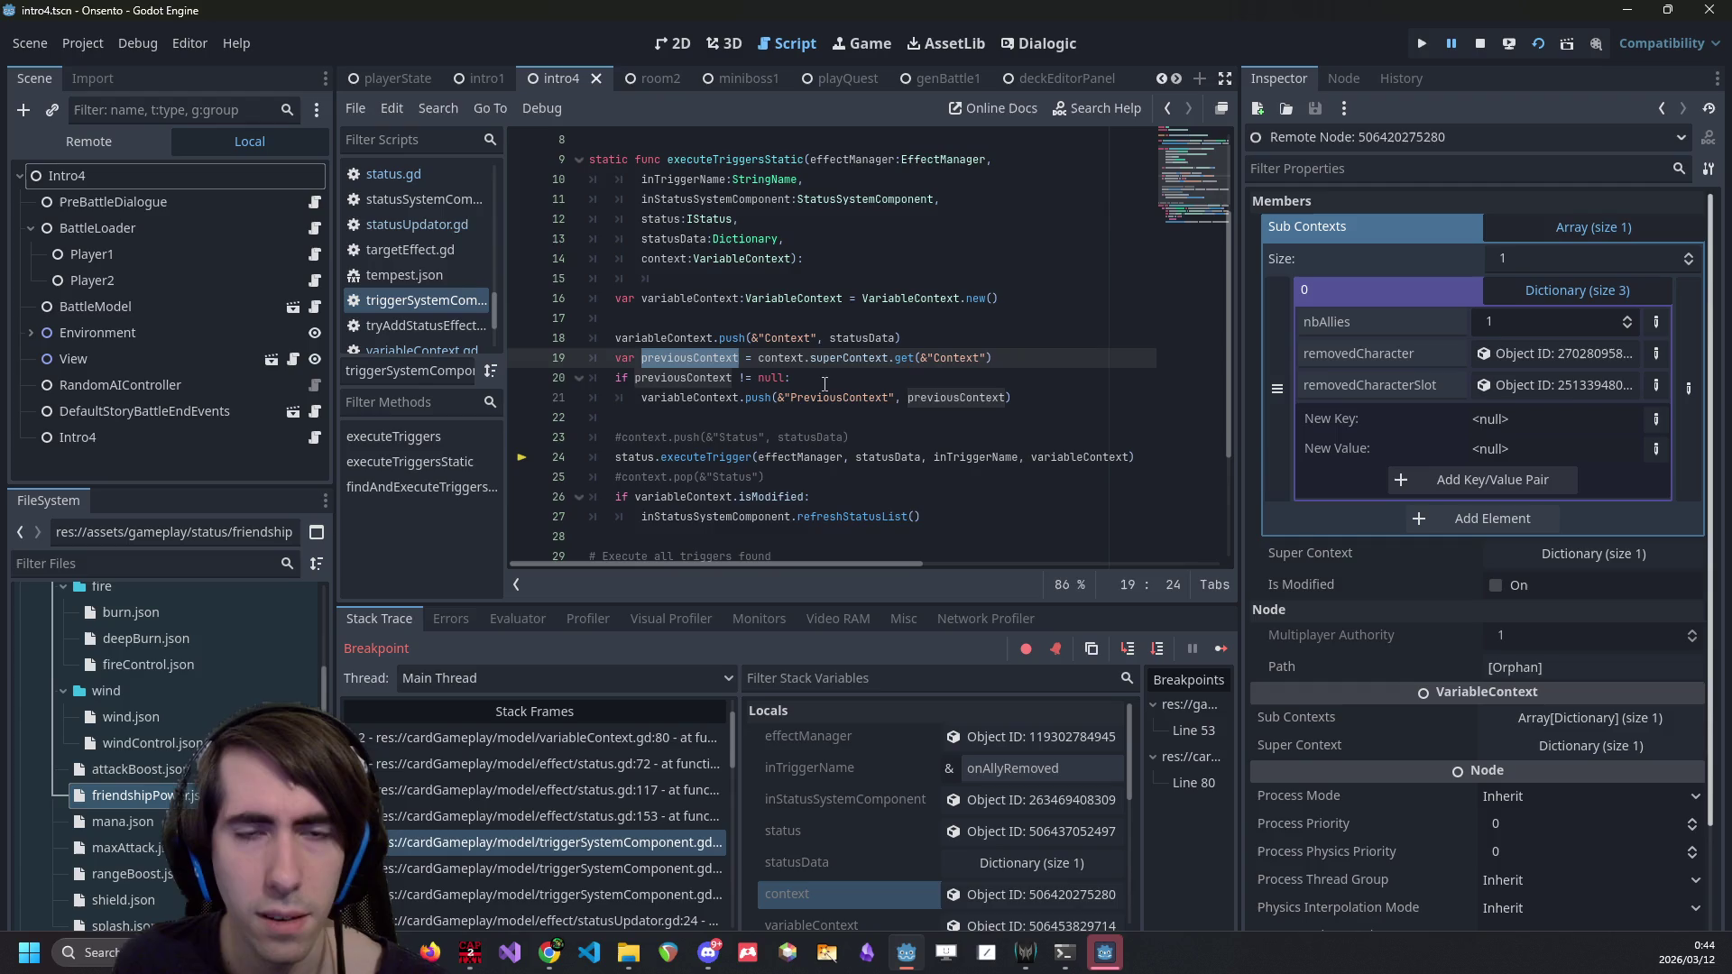
{"action": "key", "text": "F12"}
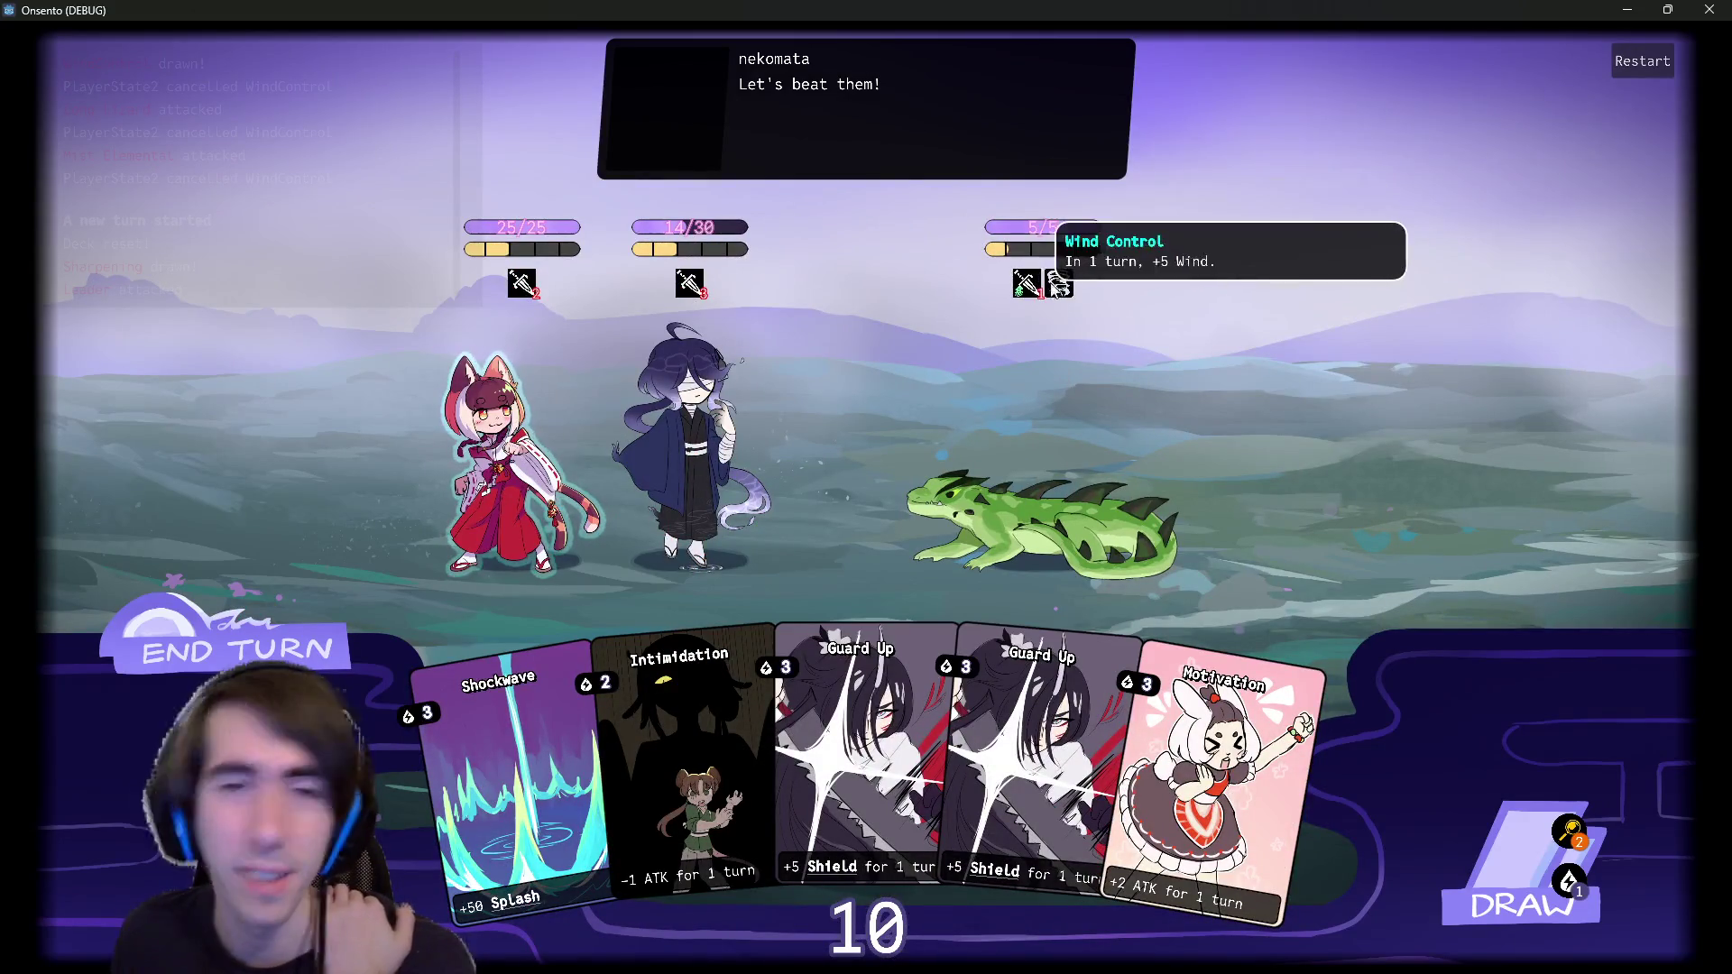
- Restart the battle, skip the intro dialogue, check the lizard's status tooltip, then close the game
{"action": "left_click", "coordinate": [1642, 60]}
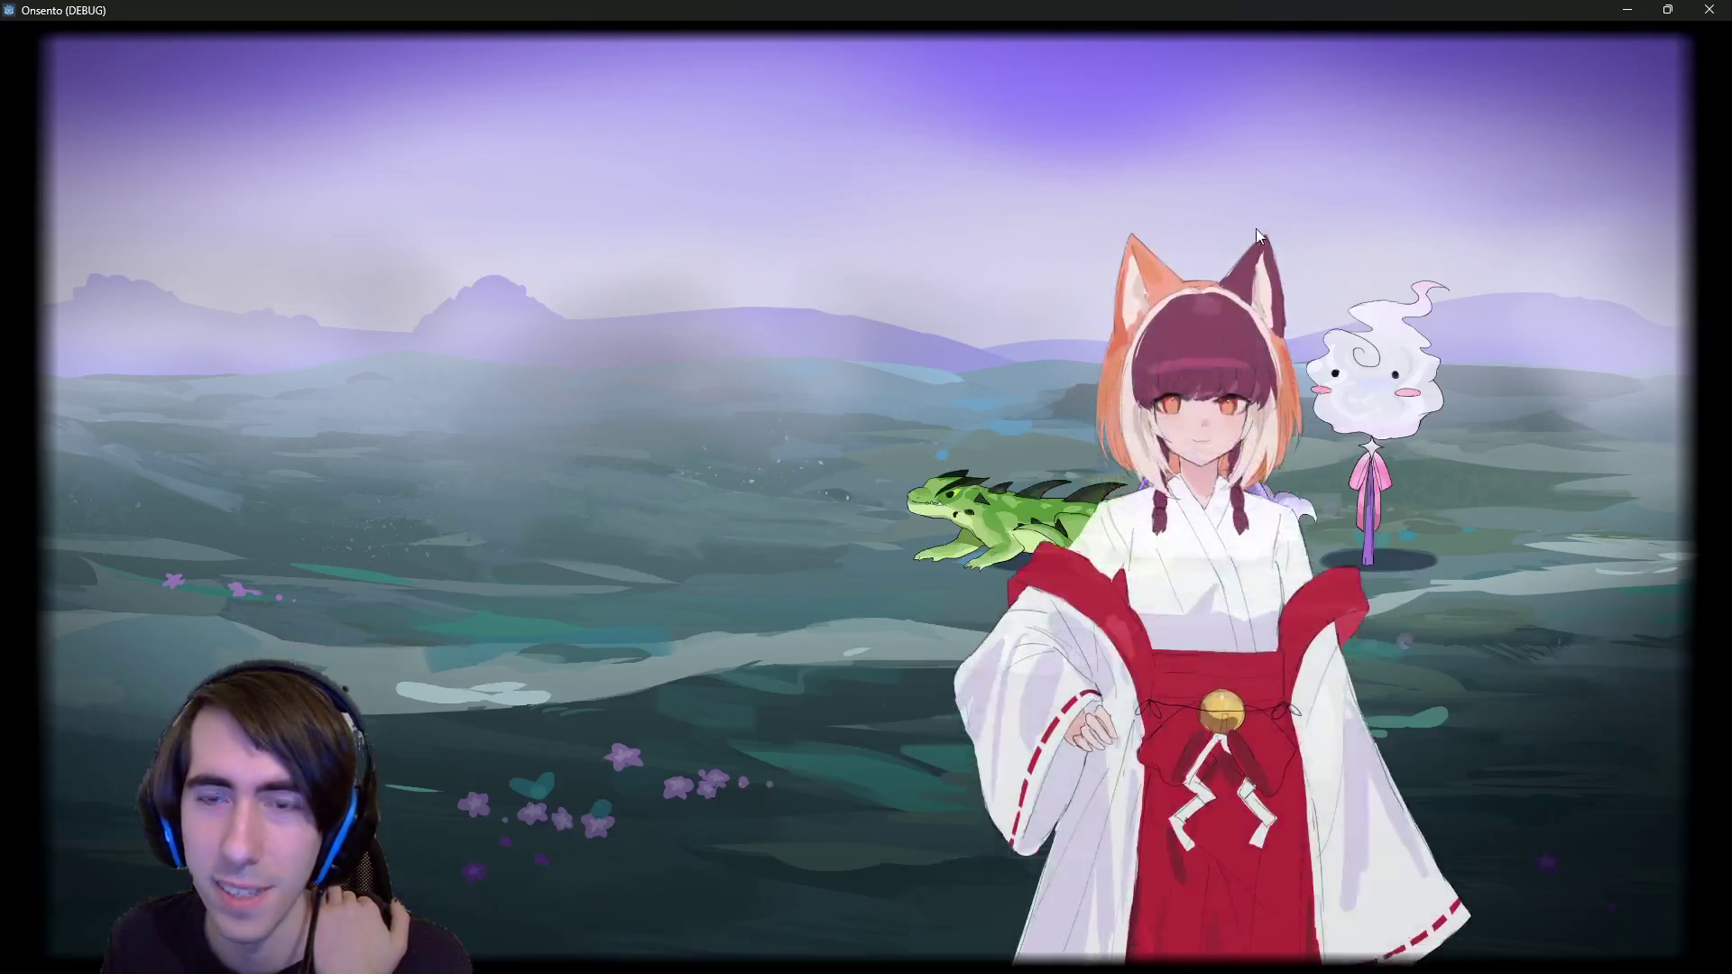
{"action": "left_click", "coordinate": [1090, 301]}
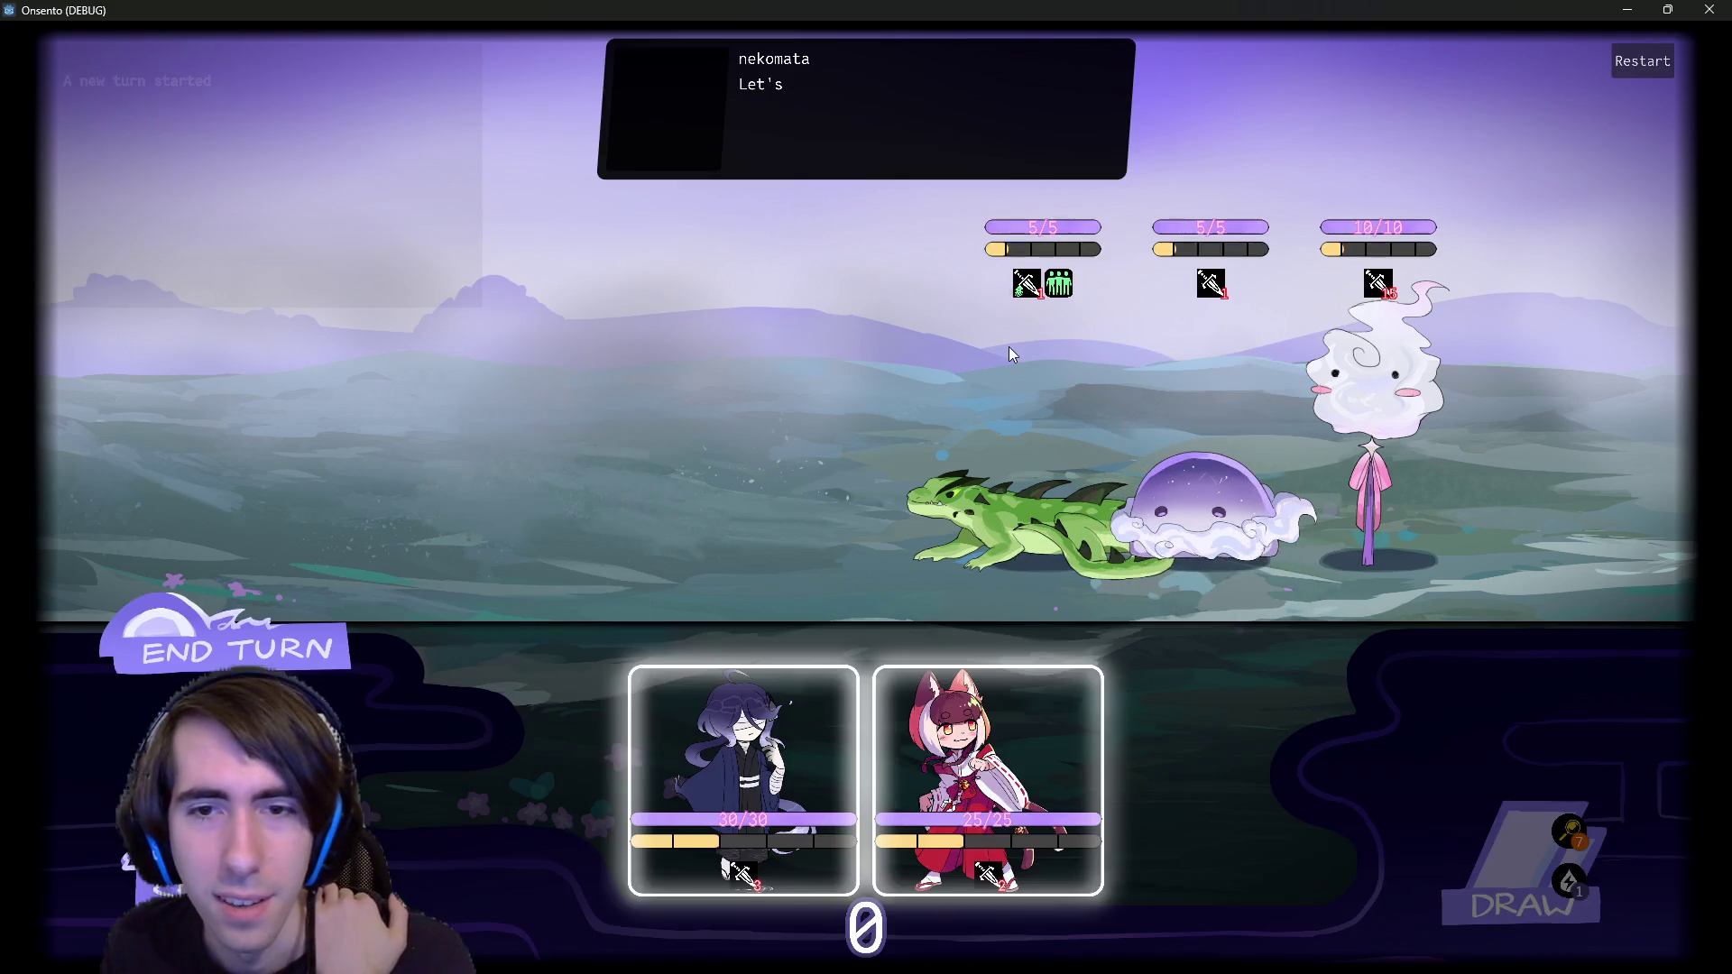
{"action": "mouse_move", "coordinate": [1065, 283]}
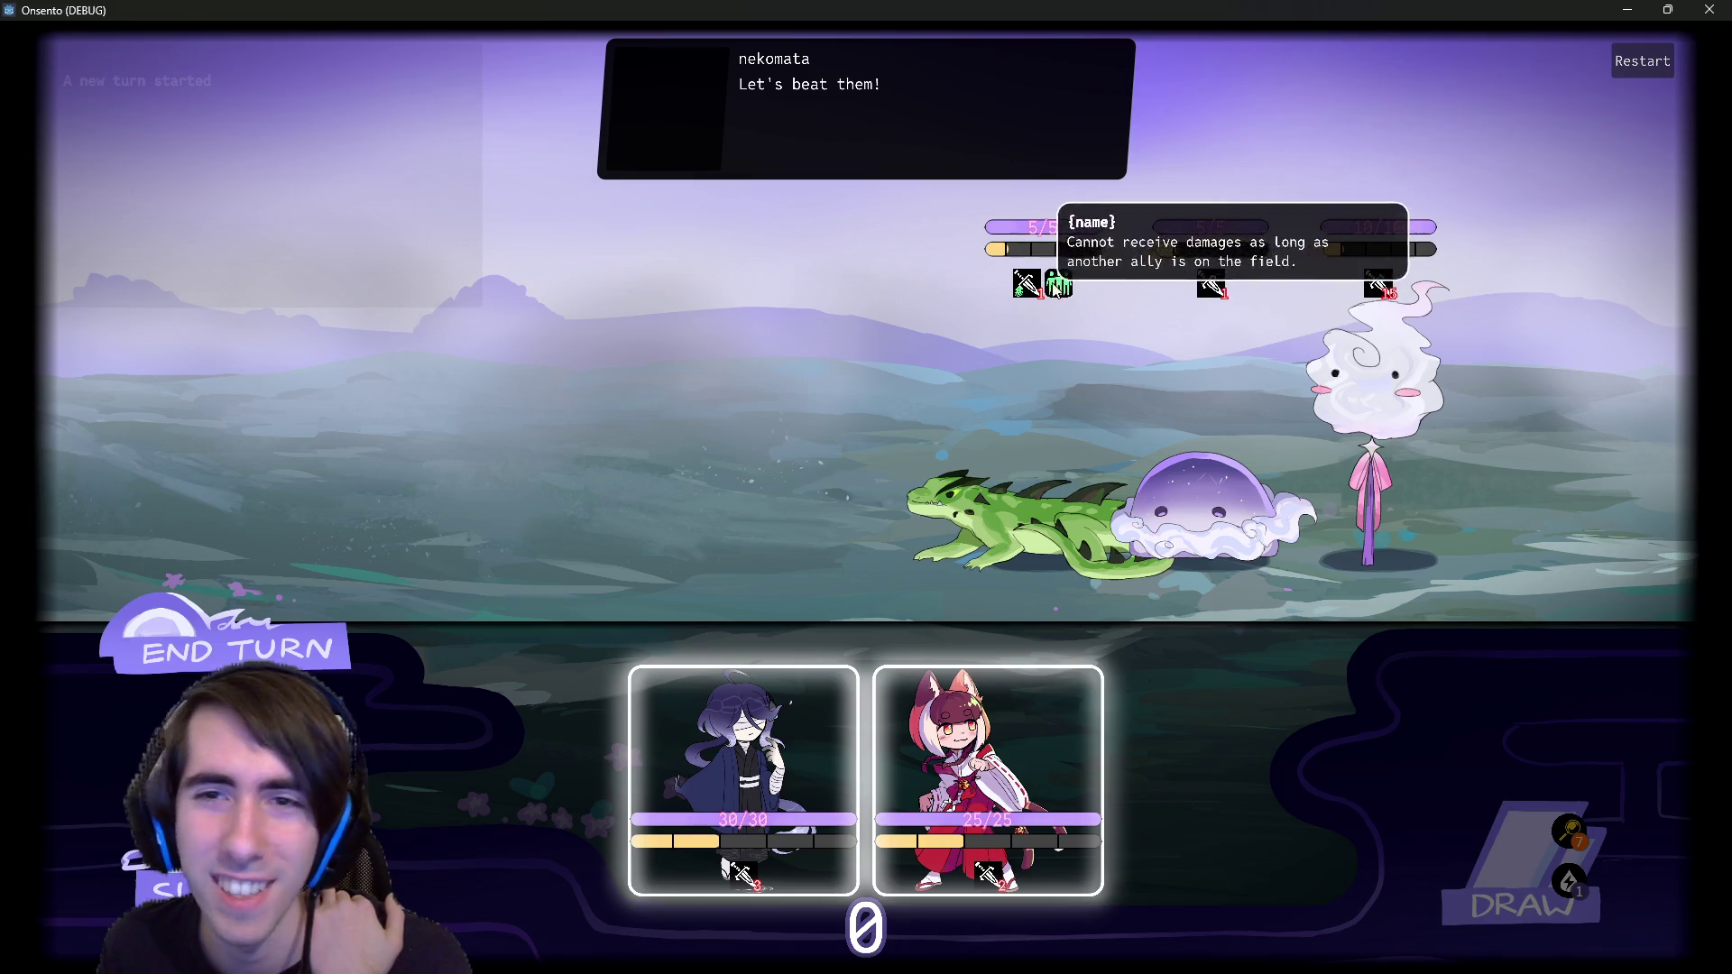
{"action": "left_click", "coordinate": [1710, 10]}
- Open friendshipPower.json and examine its FriendshipPower id and the {name} placeholder in its description
{"action": "double_click", "coordinate": [113, 795]}
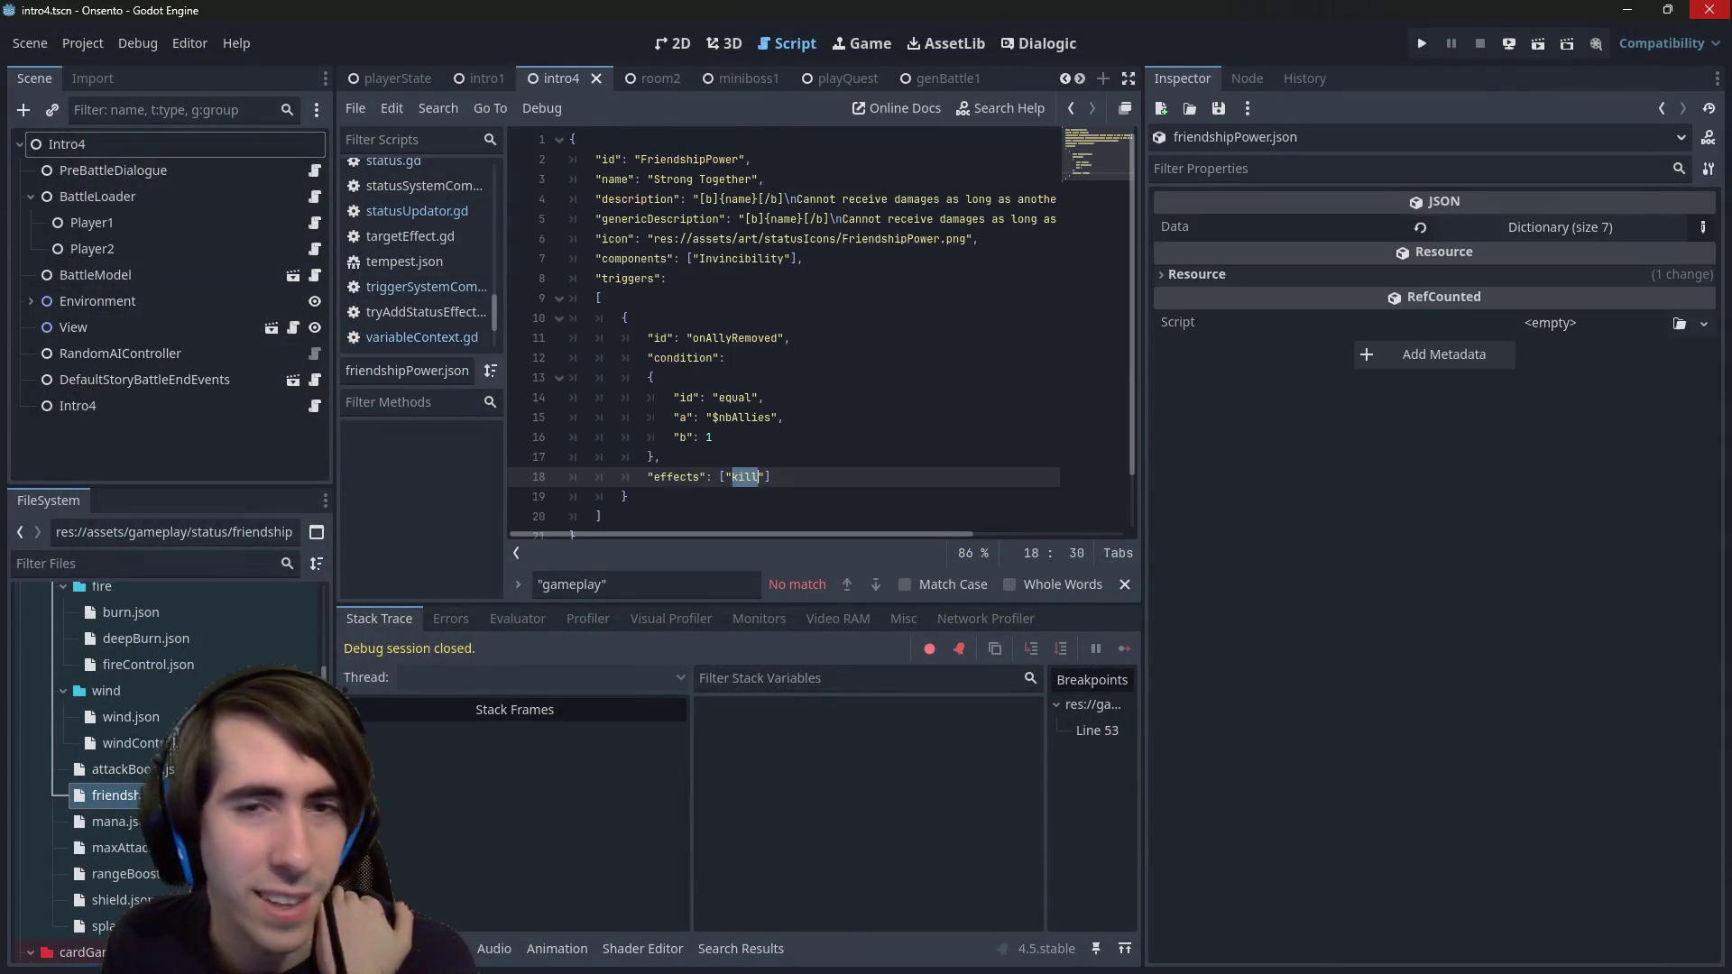
{"action": "double_click", "coordinate": [680, 161]}
{"action": "mouse_move", "coordinate": [841, 535]}
{"action": "left_mouse_down"}
{"action": "mouse_move", "coordinate": [992, 506]}
{"action": "mouse_move", "coordinate": [705, 377]}
{"action": "left_mouse_up"}
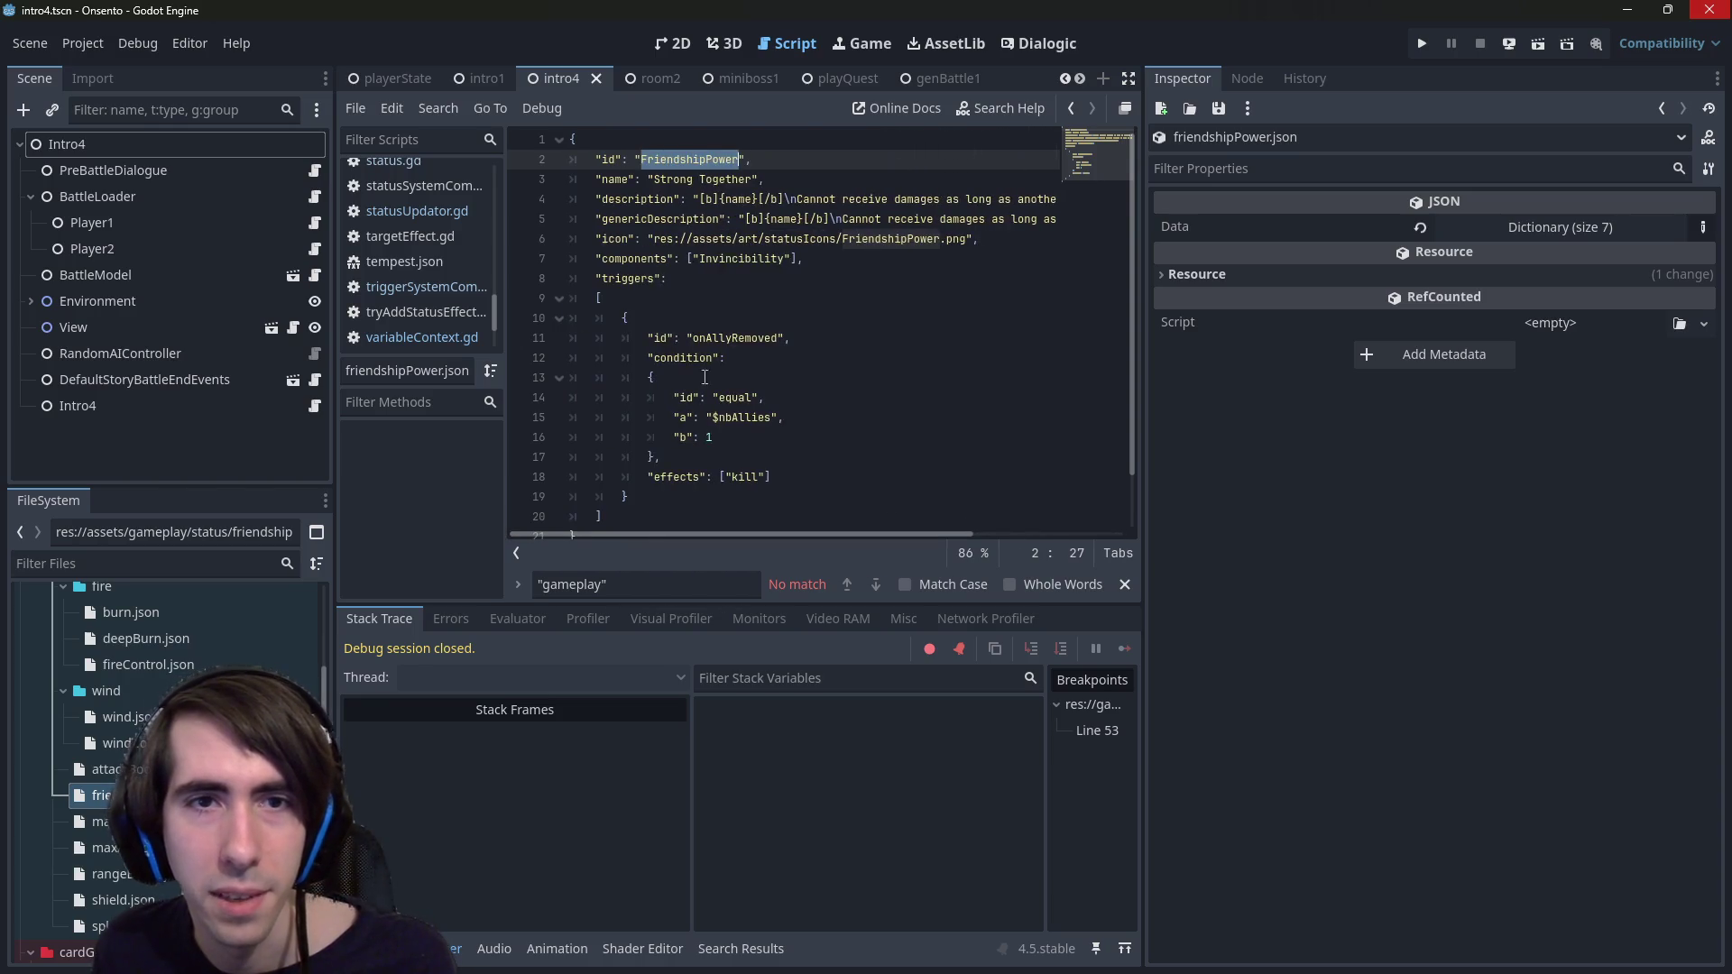
{"action": "left_click", "coordinate": [735, 187]}
{"action": "double_click", "coordinate": [740, 200]}
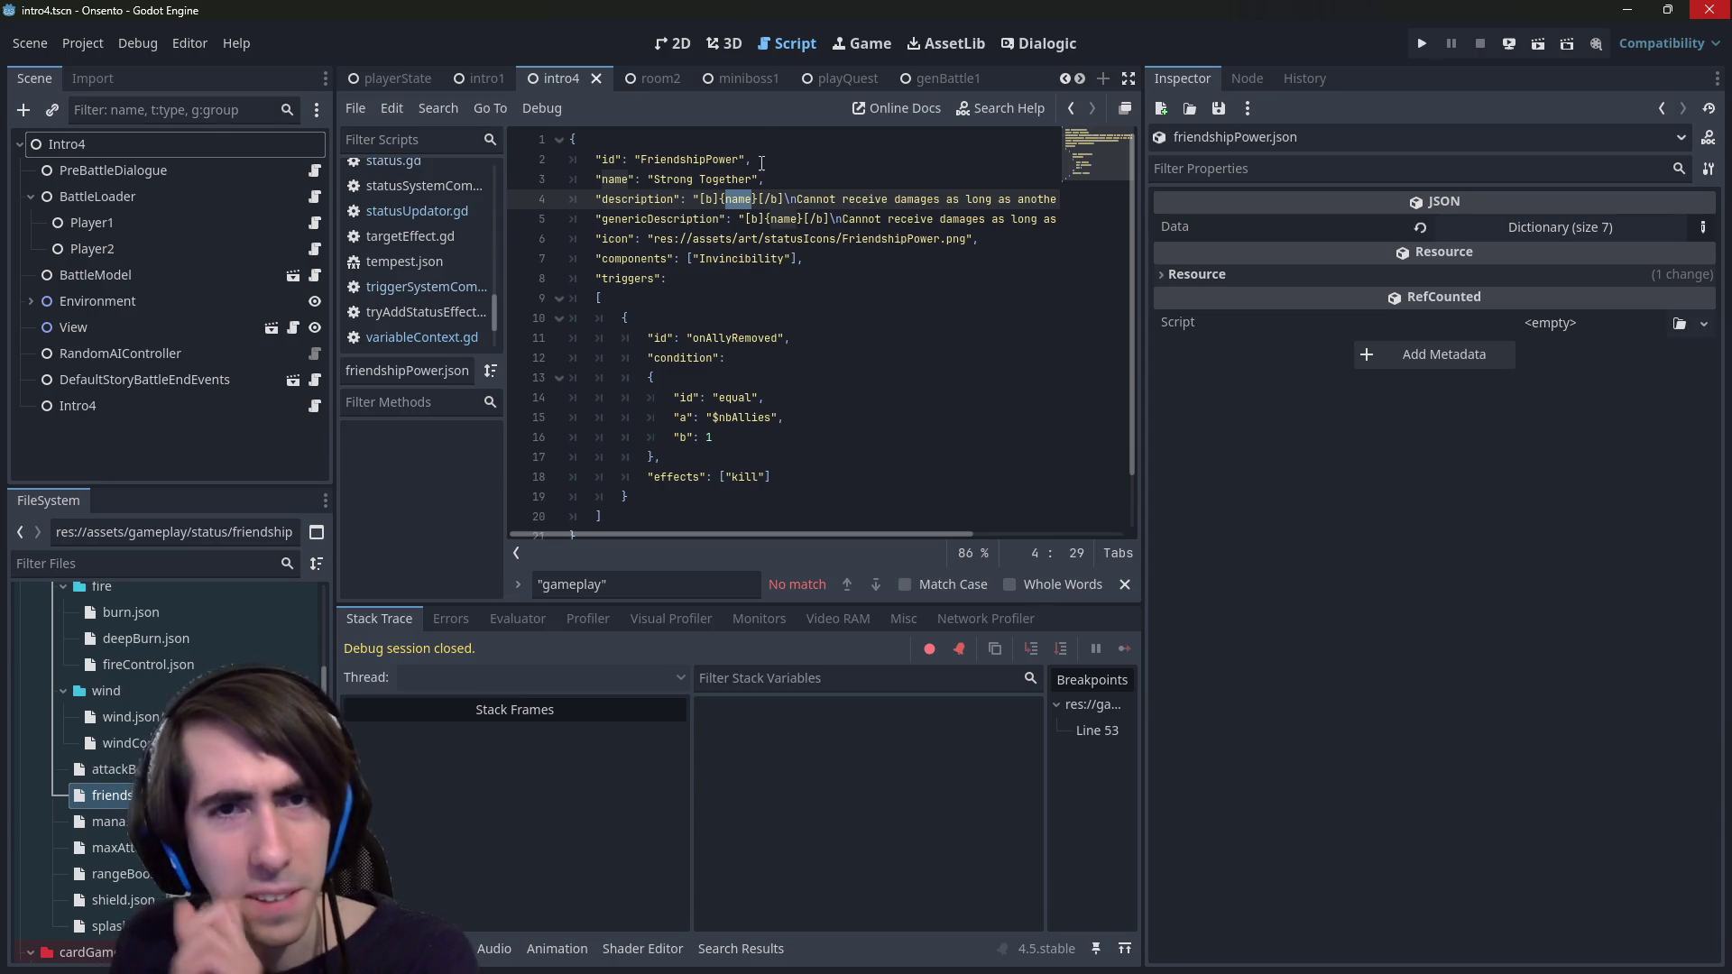
- Compare attackBoost.json's description against friendshipPower.json, then return to the 2D scene view
{"action": "double_click", "coordinate": [117, 769]}
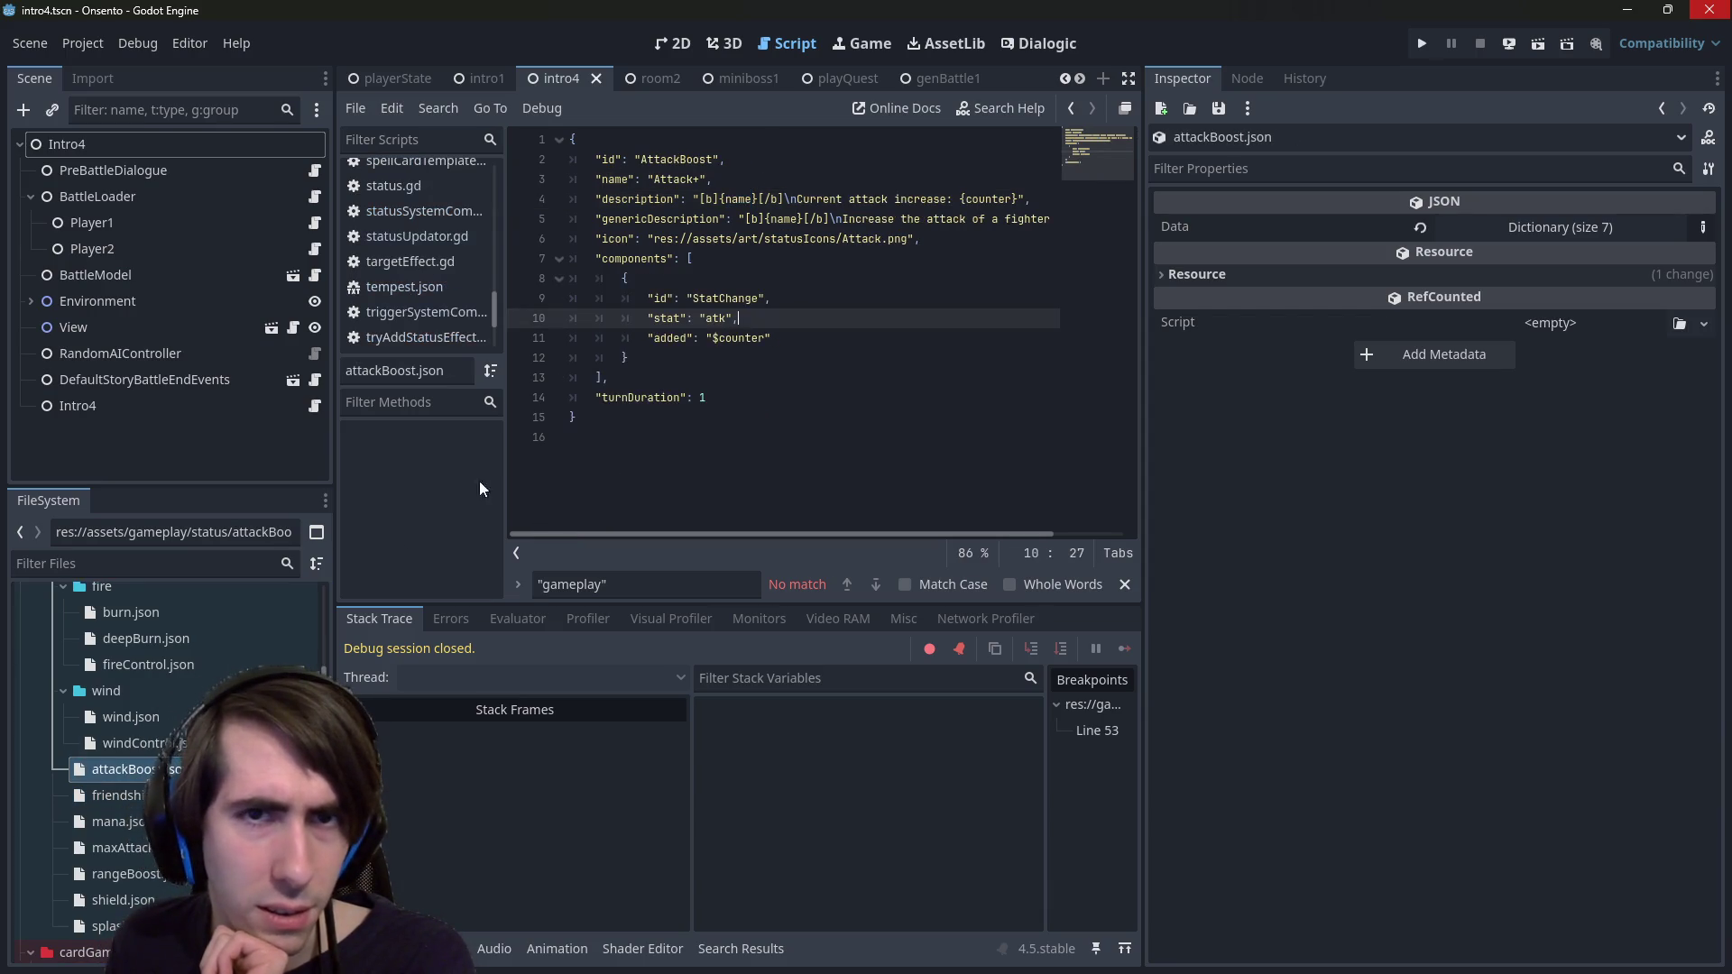
{"action": "double_click", "coordinate": [736, 206]}
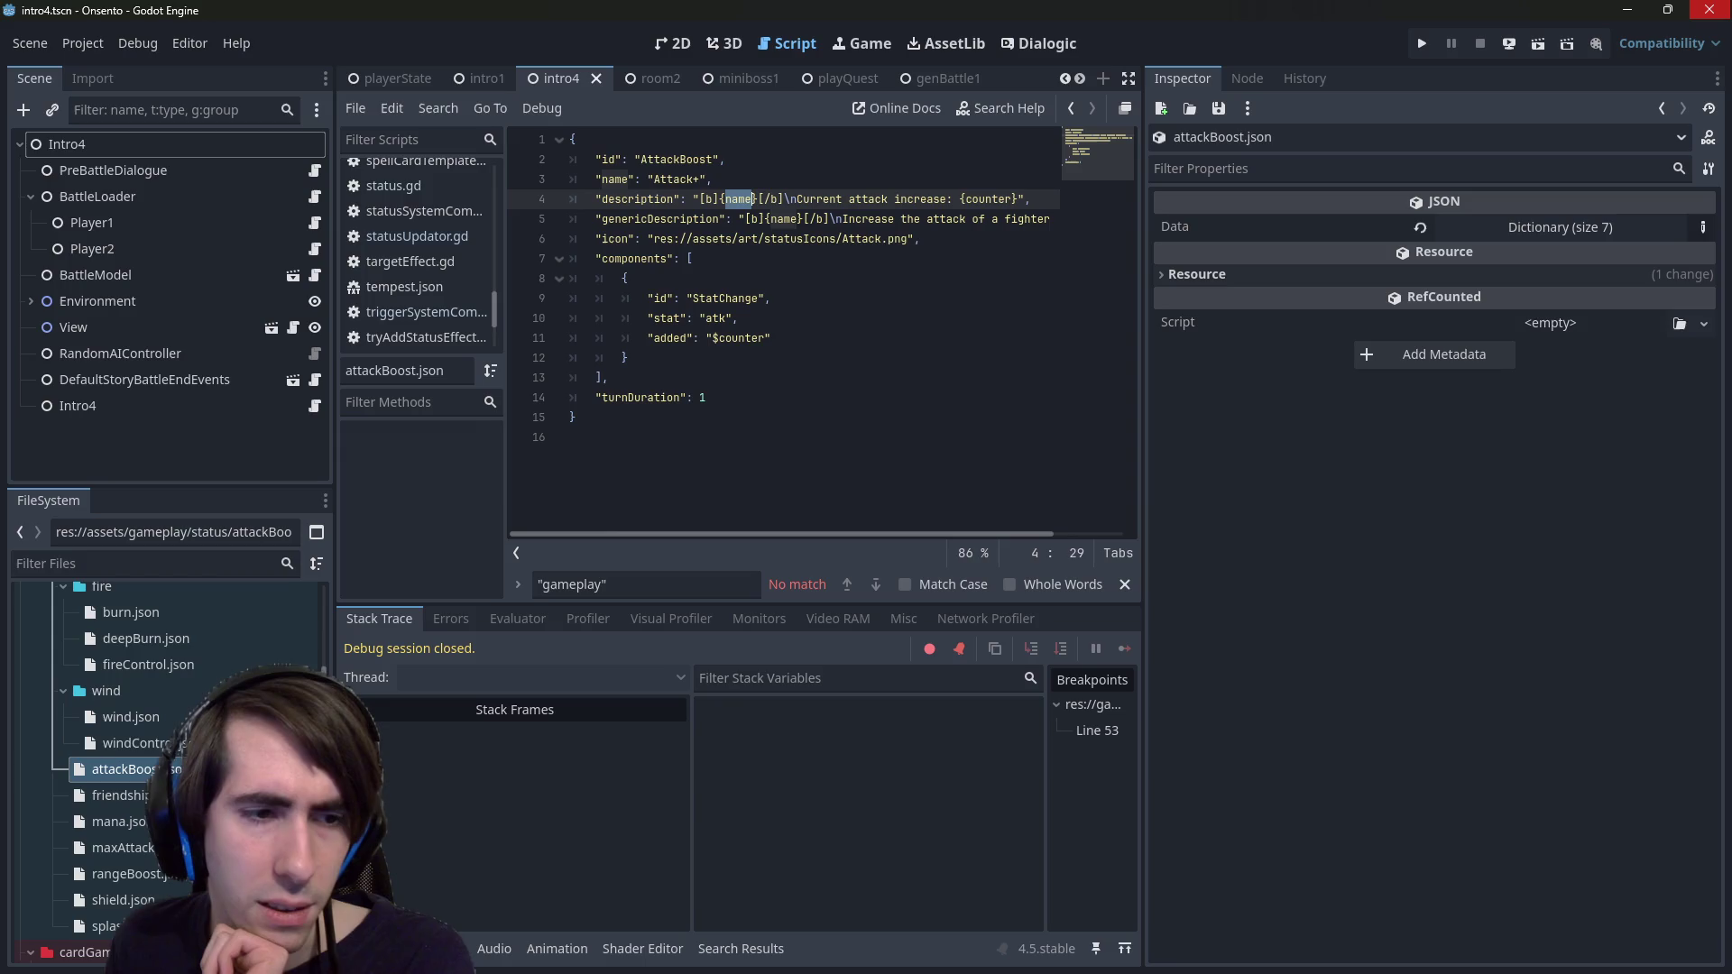
{"action": "left_click", "coordinate": [117, 795]}
{"action": "left_click", "coordinate": [117, 768]}
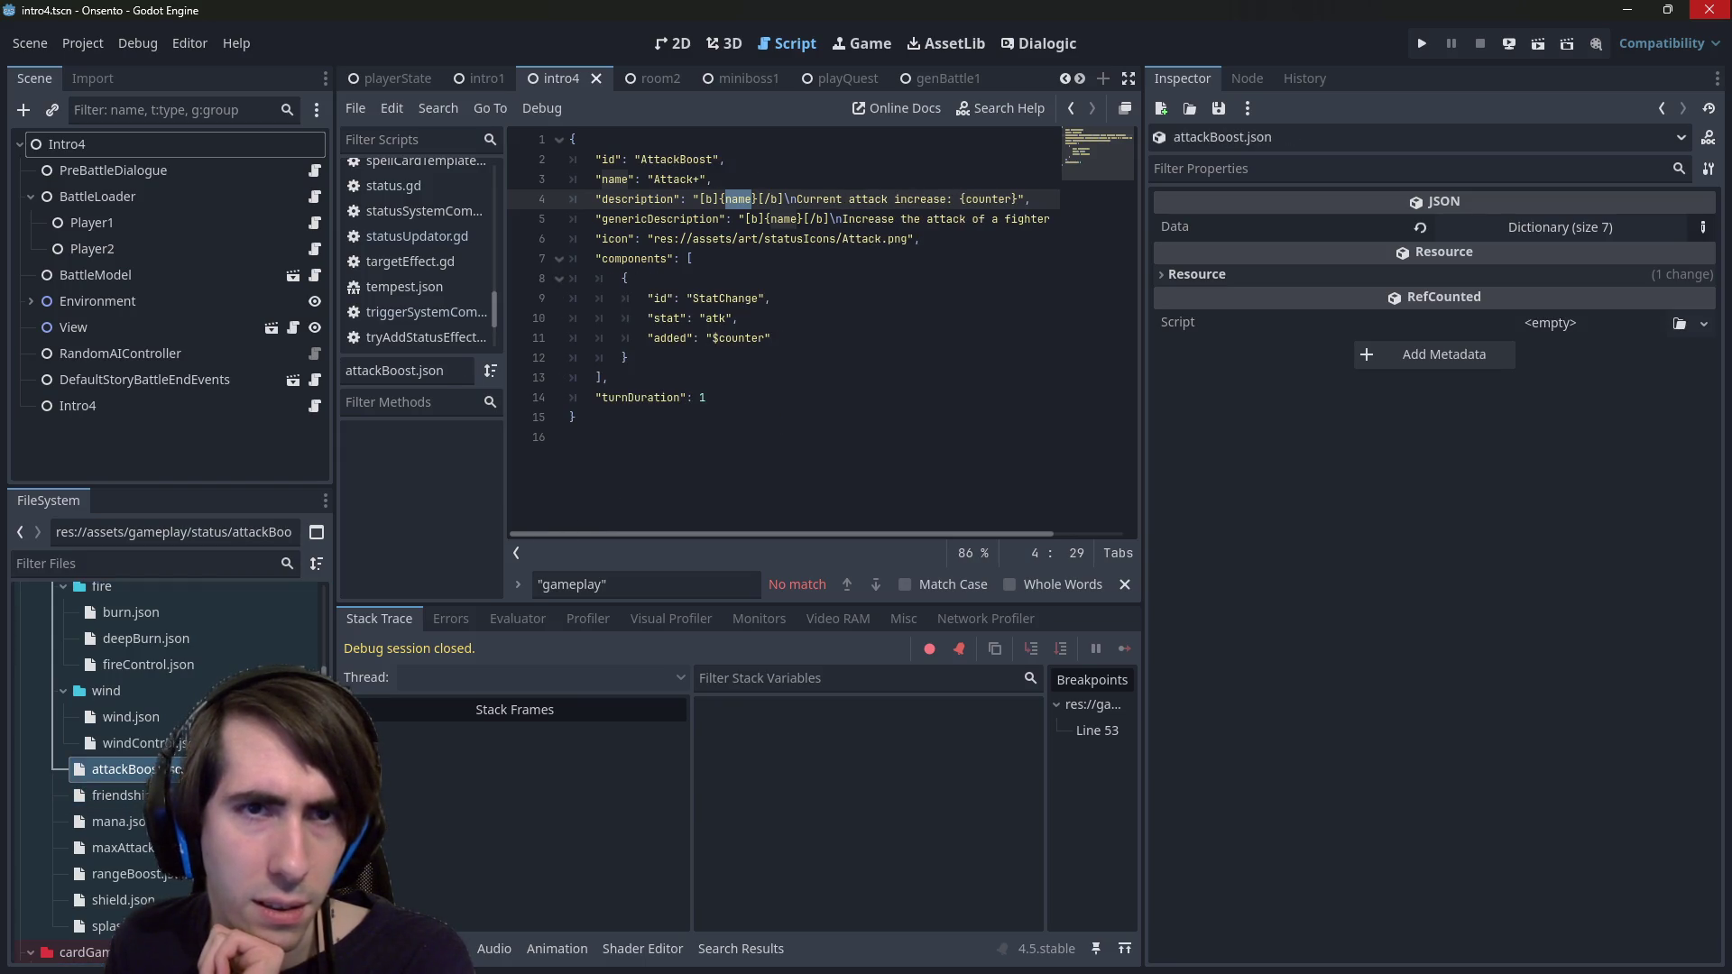
{"action": "left_click", "coordinate": [113, 795]}
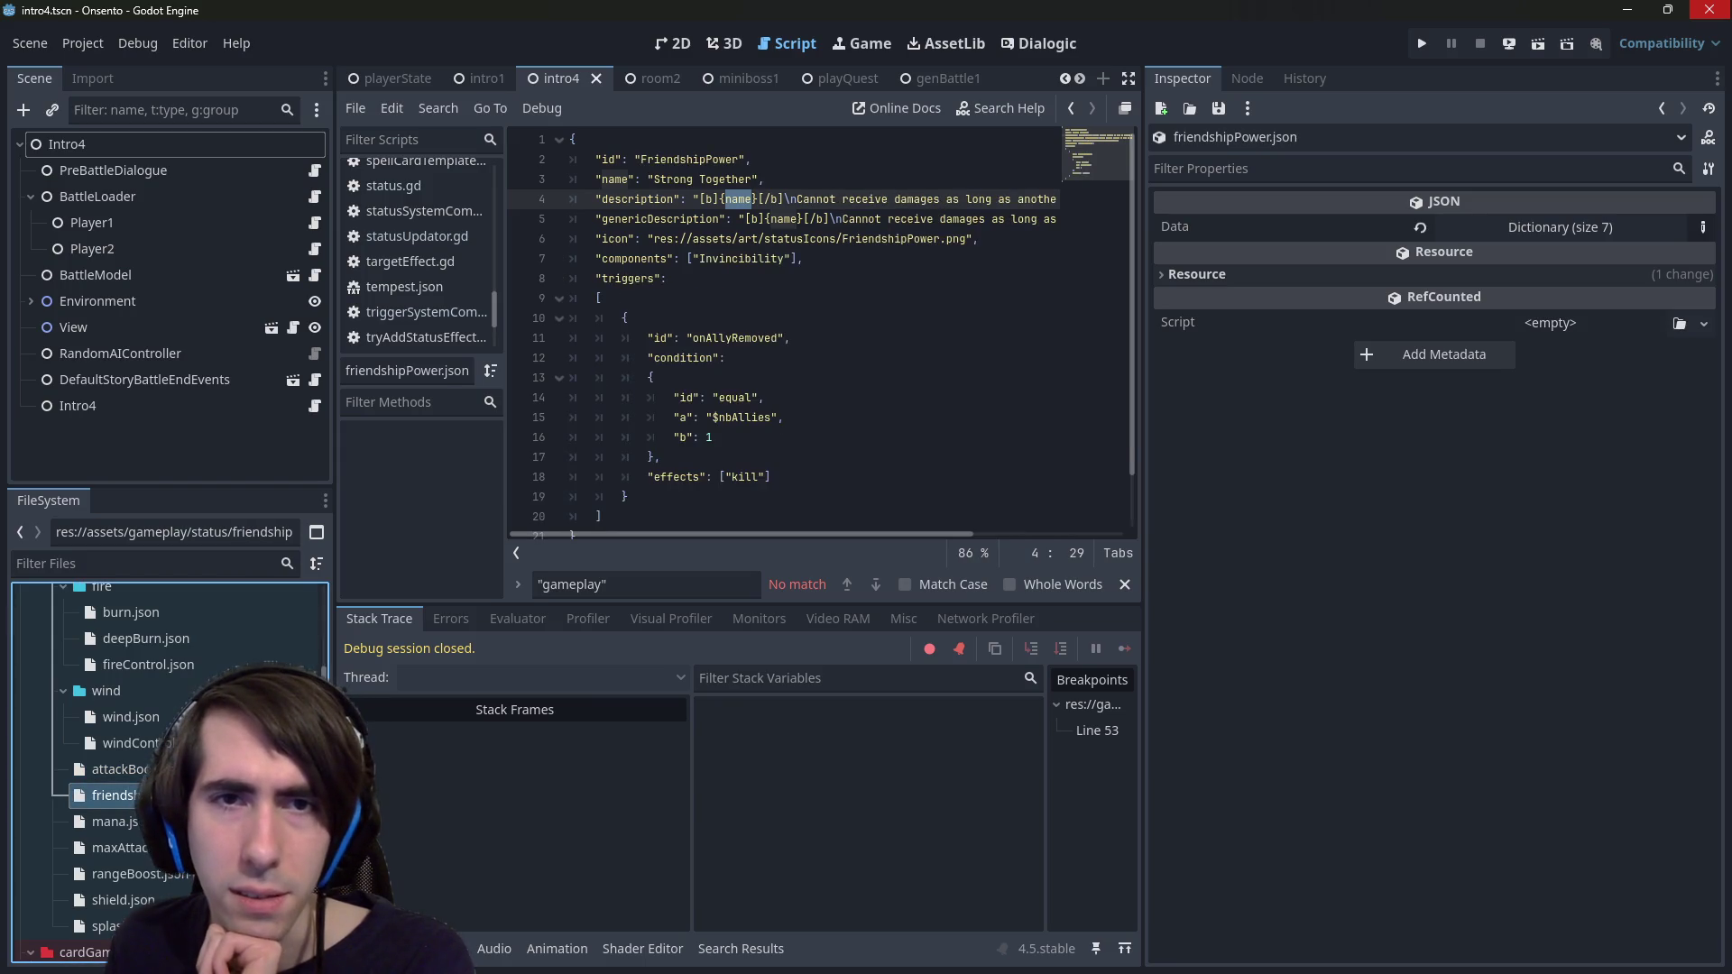
{"action": "left_click", "coordinate": [112, 769]}
{"action": "left_click", "coordinate": [112, 795]}
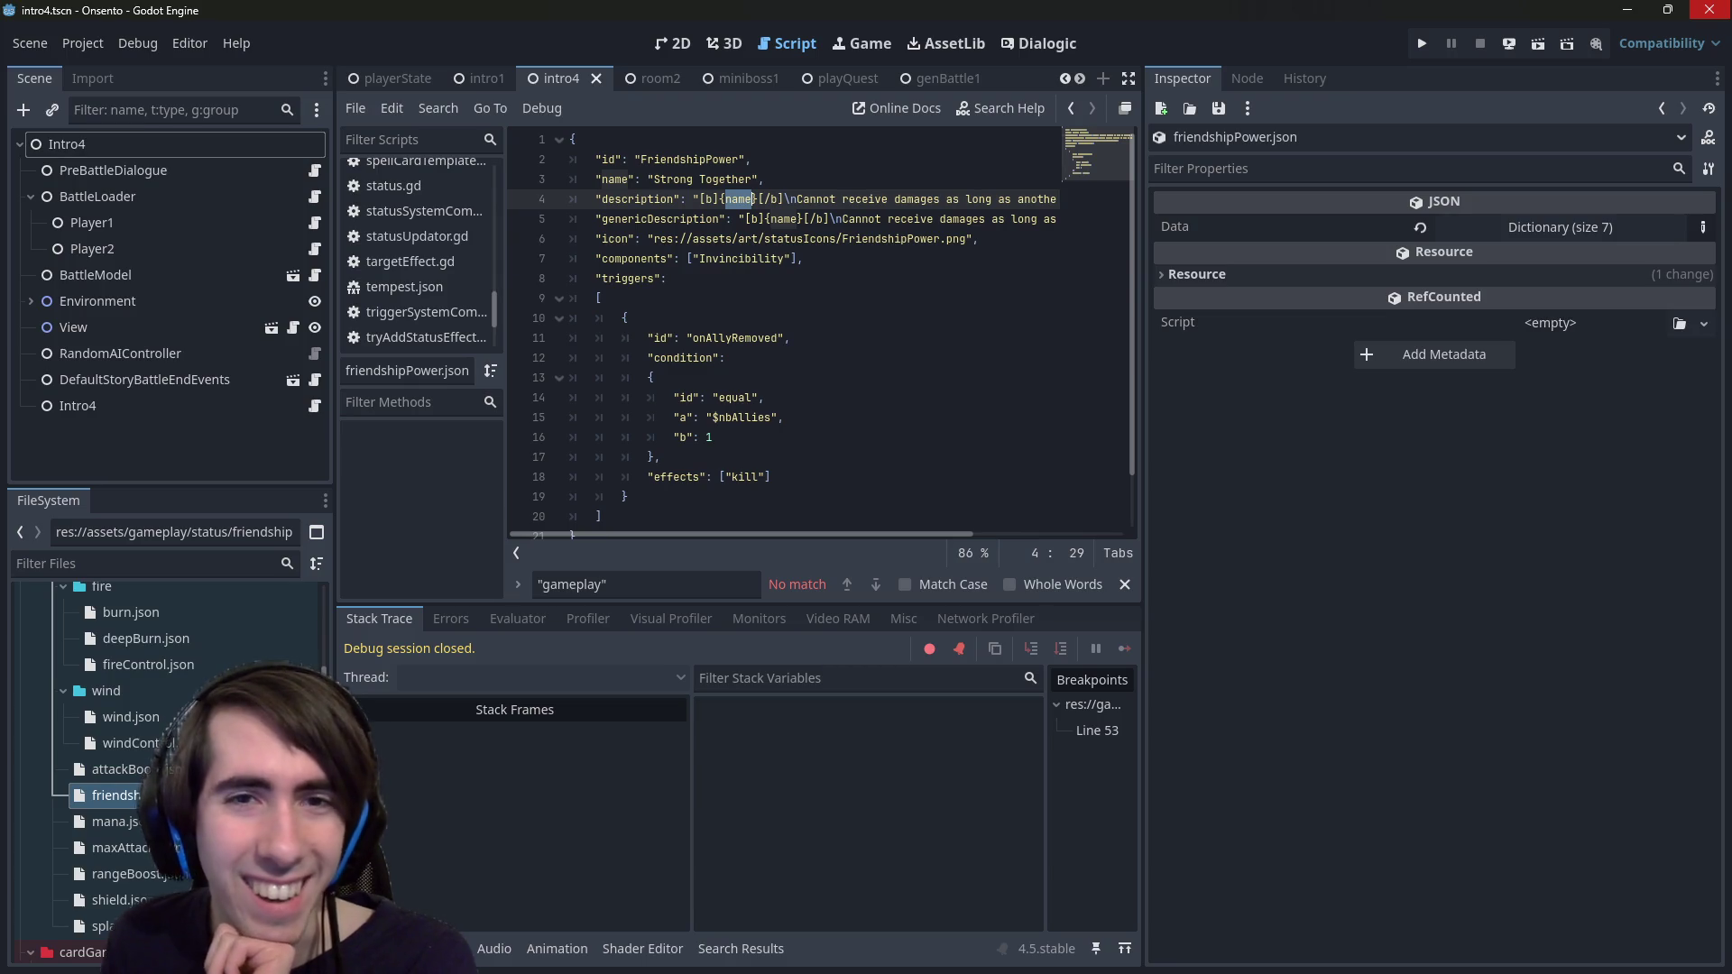
{"action": "left_click", "coordinate": [113, 768]}
{"action": "left_click", "coordinate": [113, 795]}
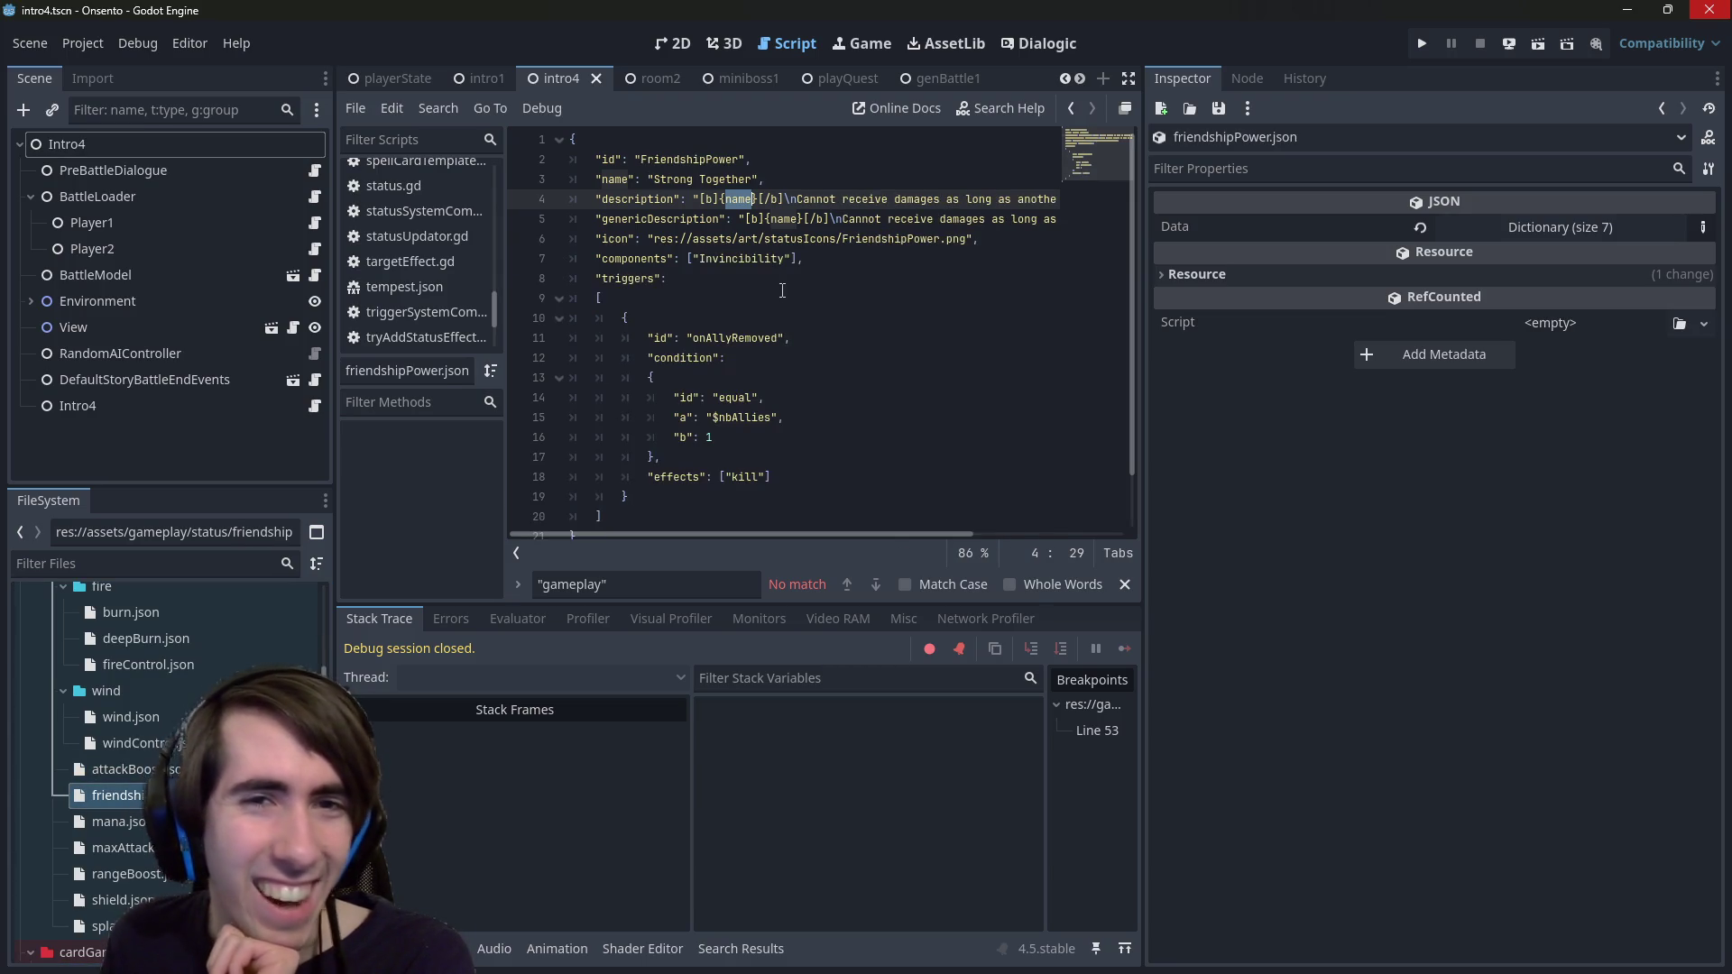
{"action": "left_click", "coordinate": [672, 44]}
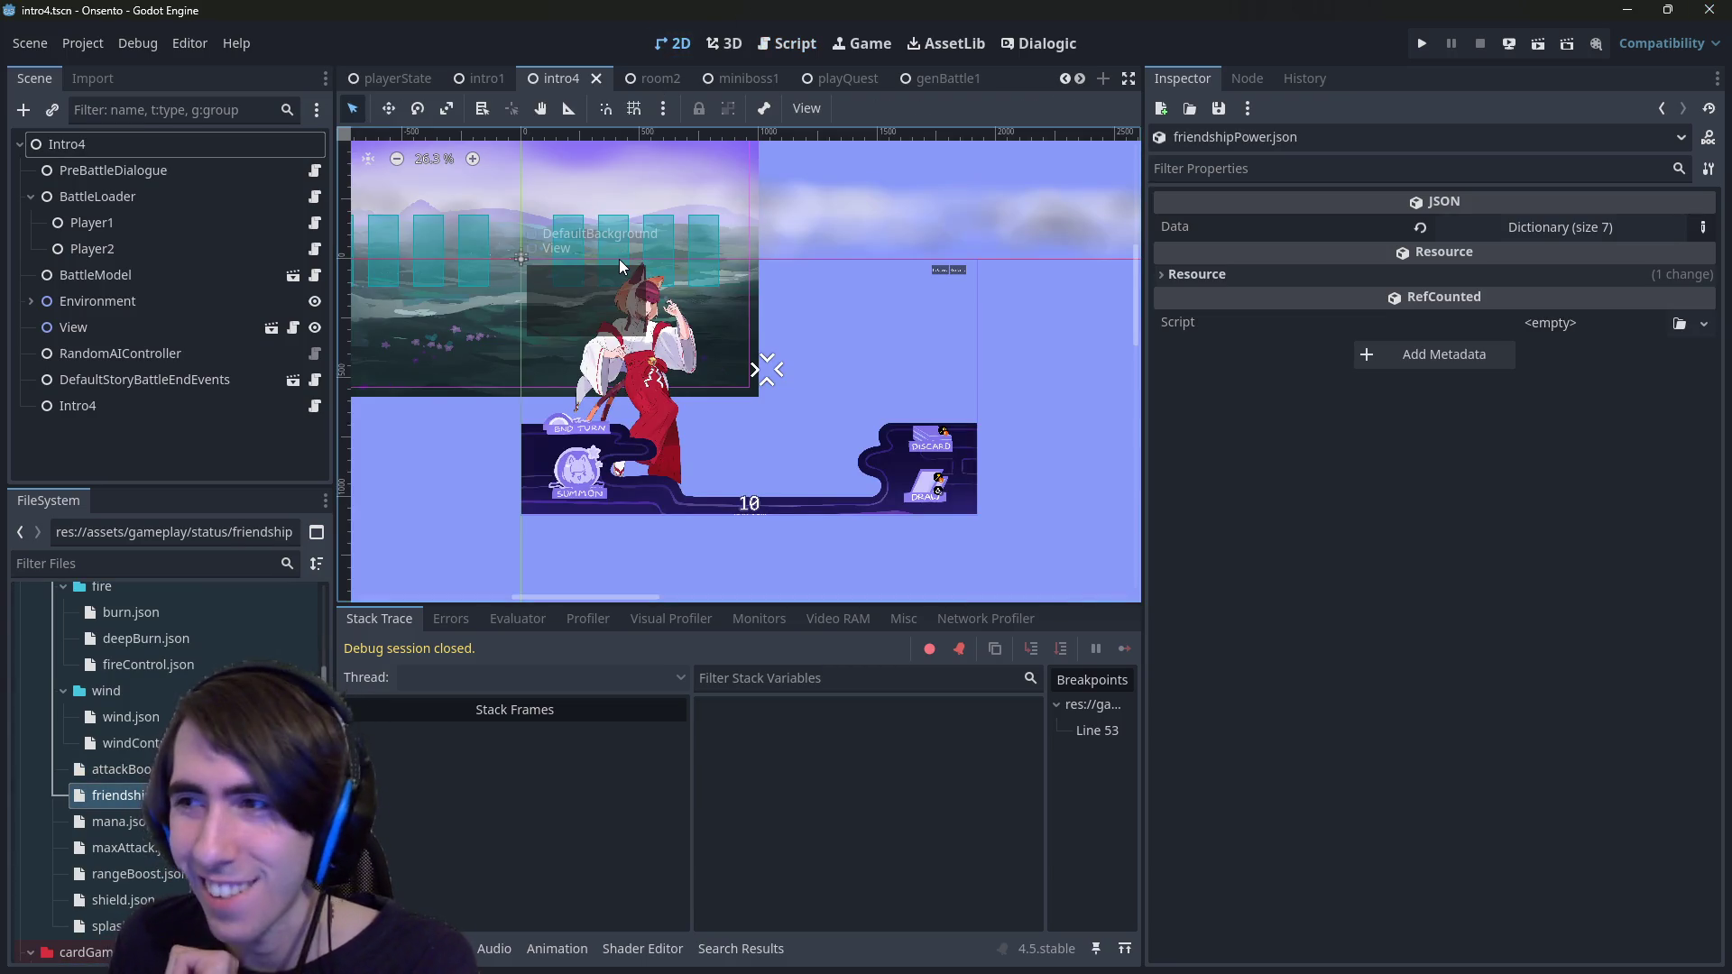
- Open characterView2D.tscn via quick search for 'characterview' and zoom out to see the scene
{"action": "key", "text": "shift+alt+o"}
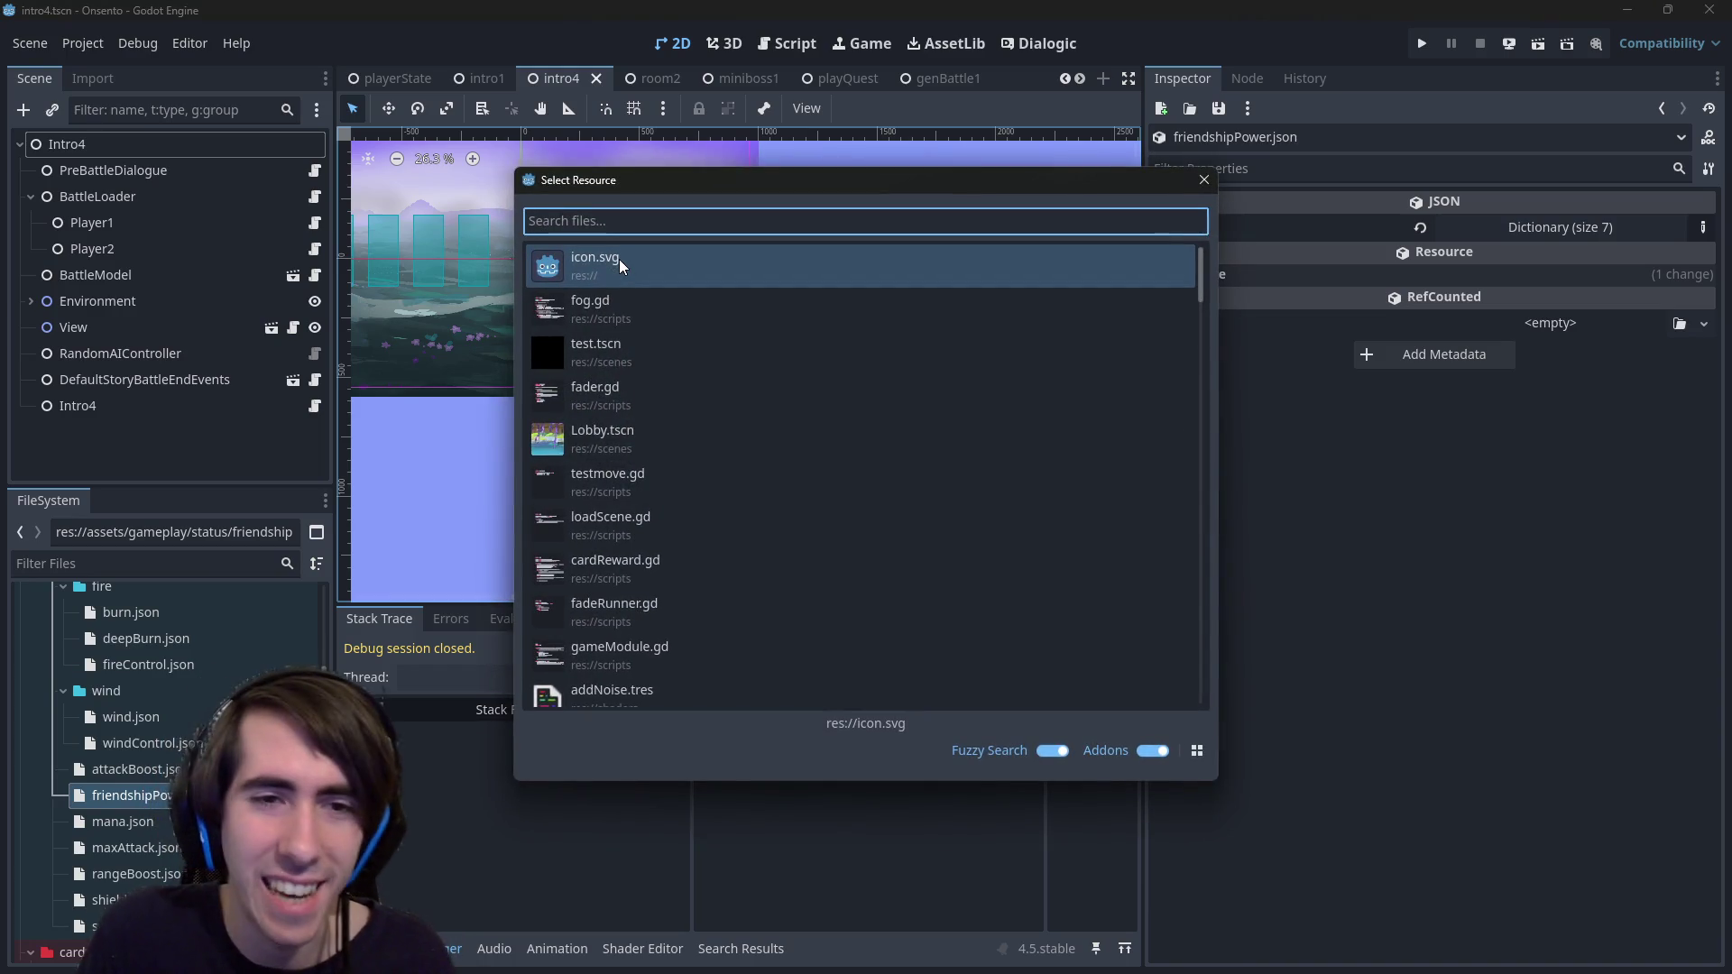
{"action": "type", "text": "characterview"}
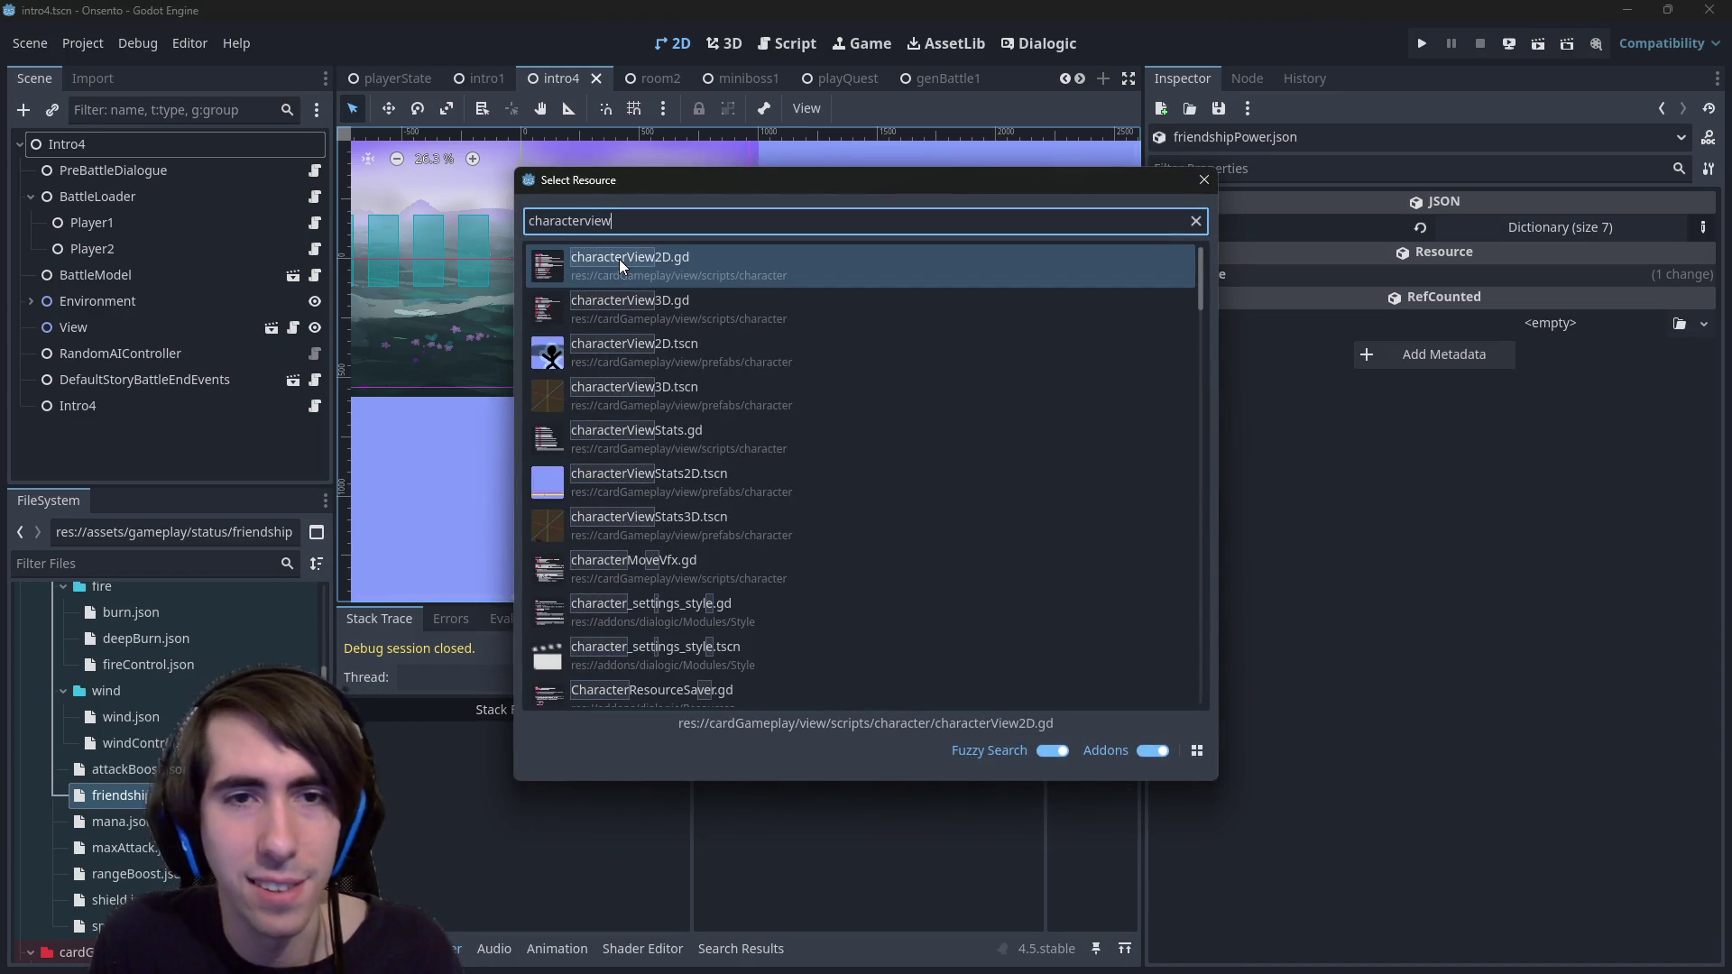
{"action": "key", "text": "Down"}
{"action": "key", "text": "Down"}
{"action": "key", "text": "Return"}
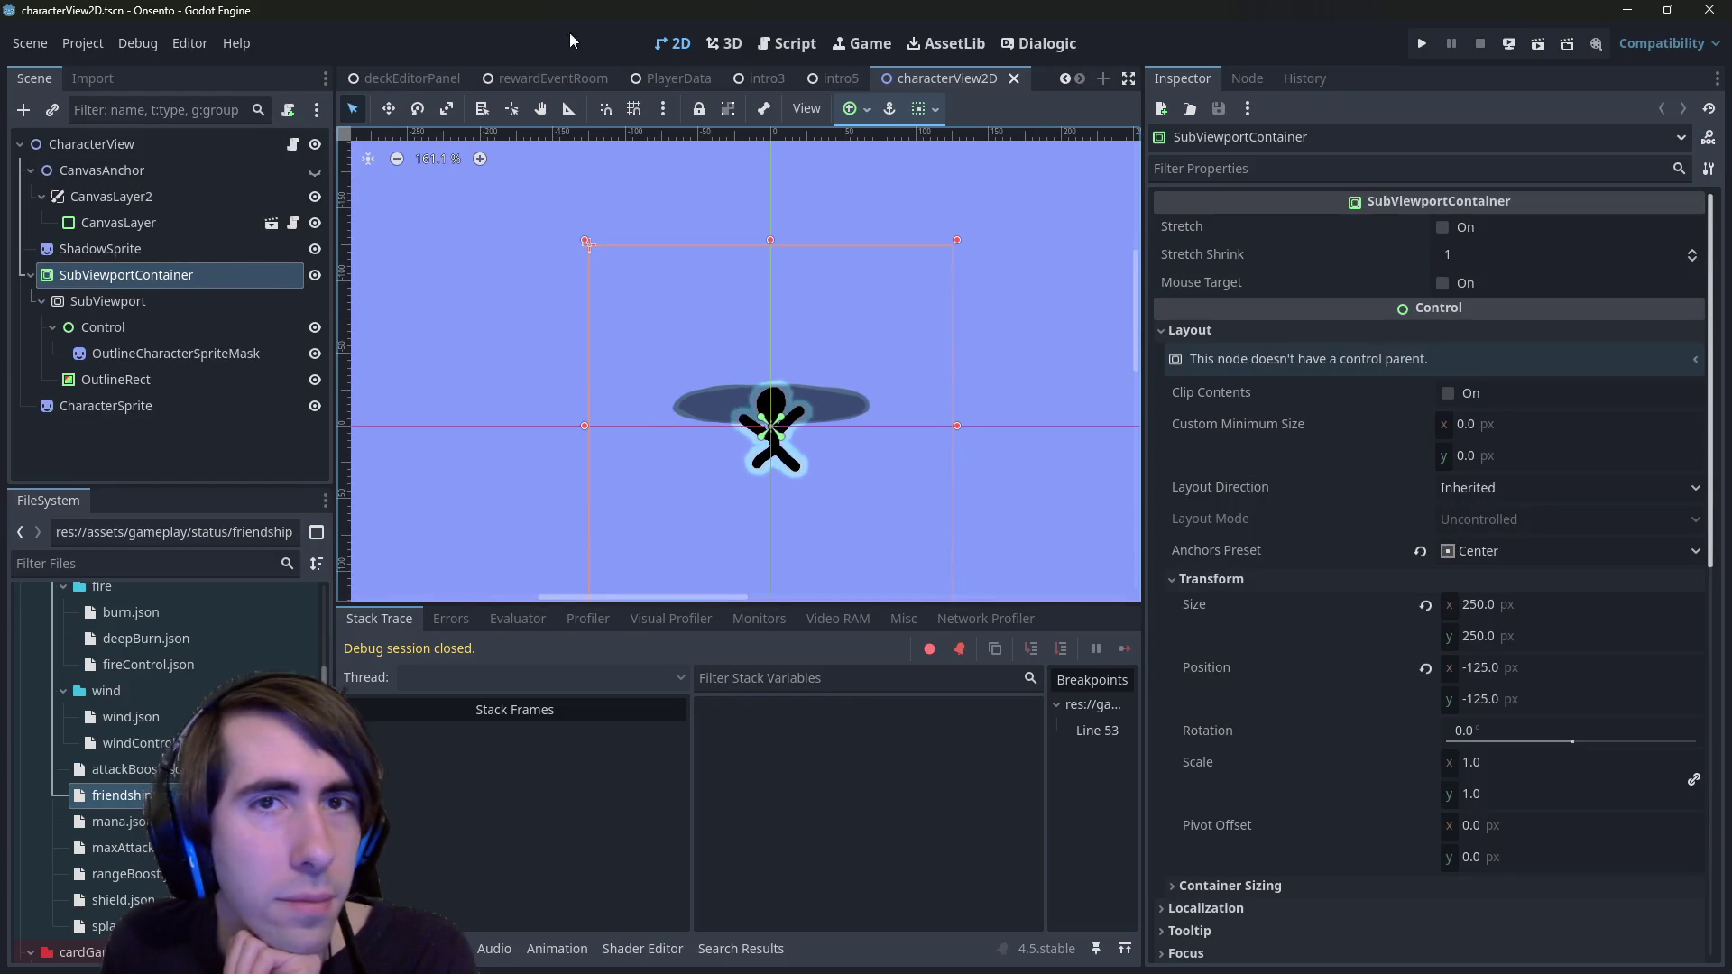
{"action": "scroll", "coordinate": [804, 395], "scroll_direction": "down", "scroll_amount": 6}
{"action": "mouse_move", "coordinate": [743, 266]}
{"action": "left_mouse_down"}
{"action": "mouse_move", "coordinate": [496, 240]}
{"action": "mouse_move", "coordinate": [447, 210]}
{"action": "left_mouse_up"}
- Open the CanvasLayer's characterViewStats2D sub-scene and bring its HP bar into view
{"action": "left_click", "coordinate": [899, 354]}
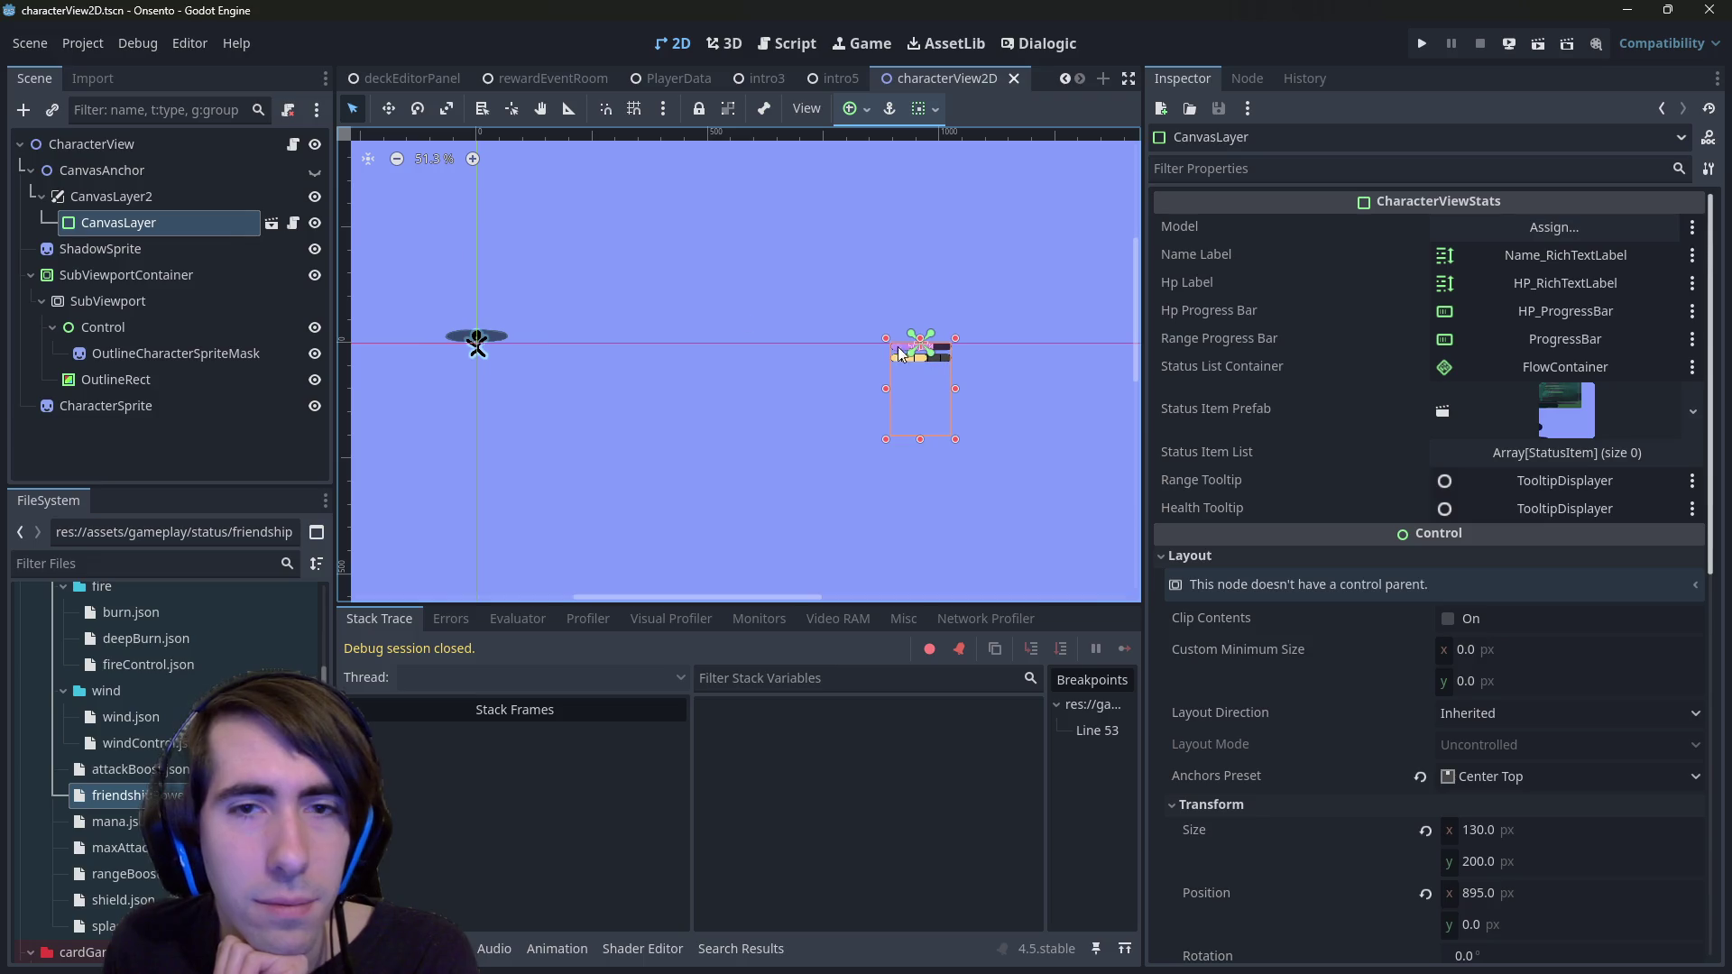
{"action": "left_click", "coordinate": [272, 223]}
{"action": "scroll", "coordinate": [636, 439], "scroll_direction": "down", "scroll_amount": 1}
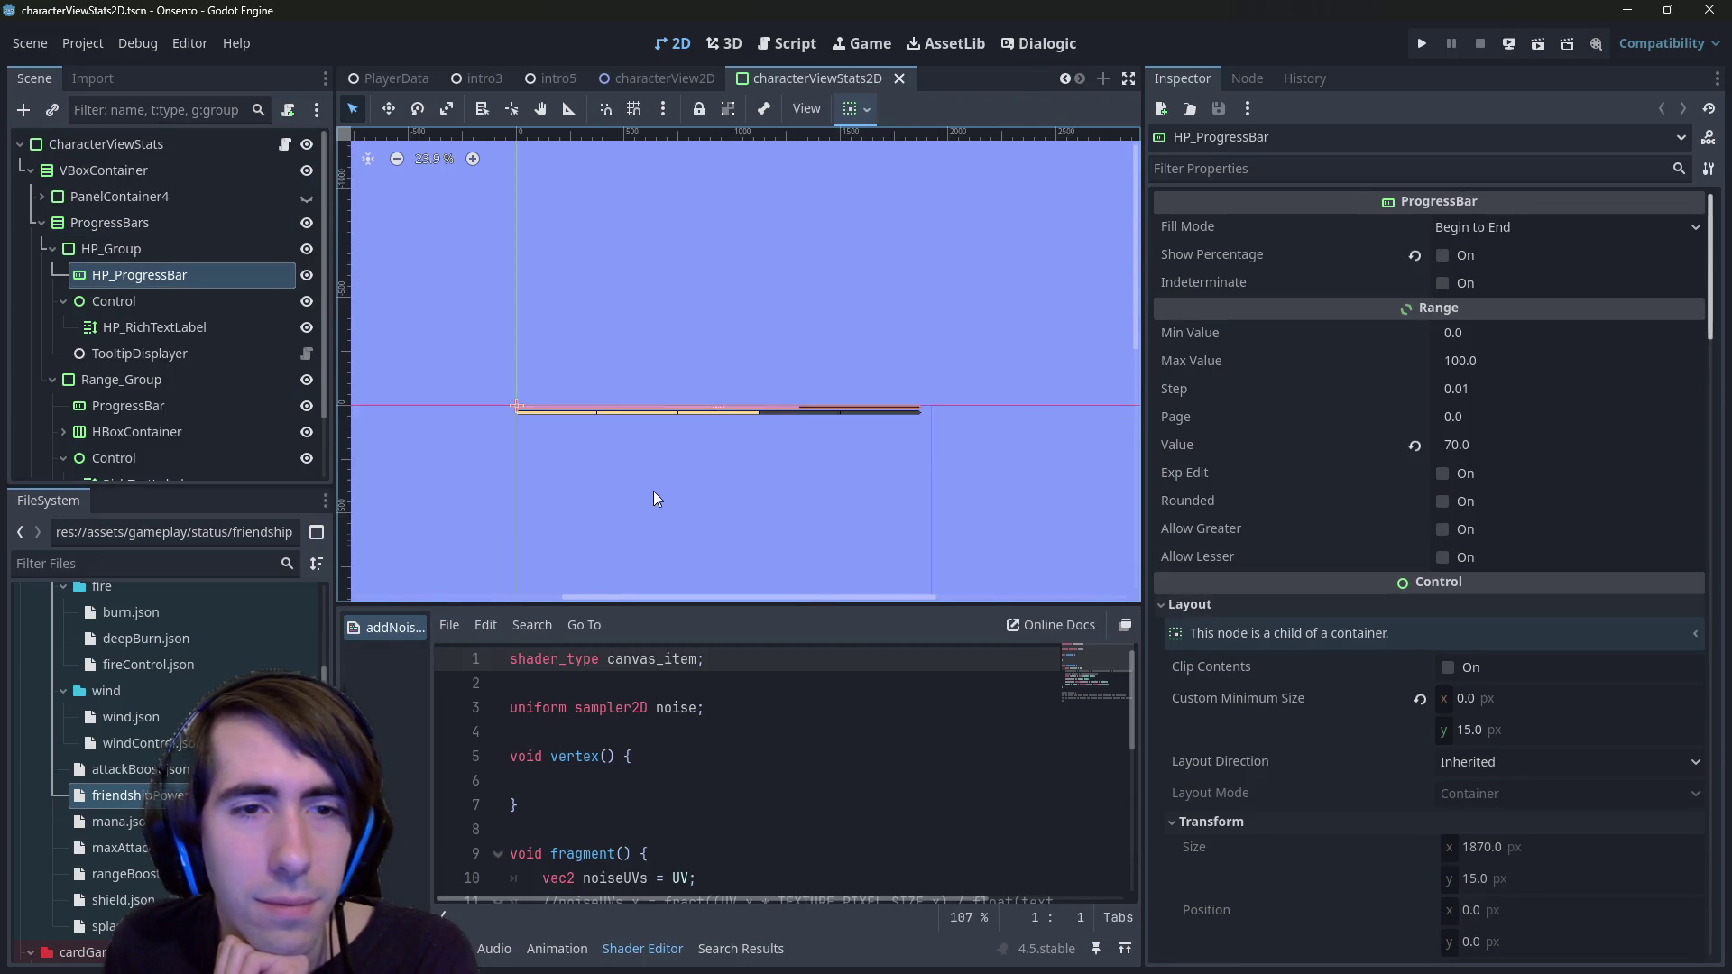
{"action": "mouse_move", "coordinate": [653, 491]}
{"action": "left_mouse_down"}
{"action": "mouse_move", "coordinate": [647, 300]}
{"action": "mouse_move", "coordinate": [641, 327]}
{"action": "left_mouse_up"}
{"action": "scroll", "coordinate": [653, 289], "scroll_direction": "up", "scroll_amount": 1}
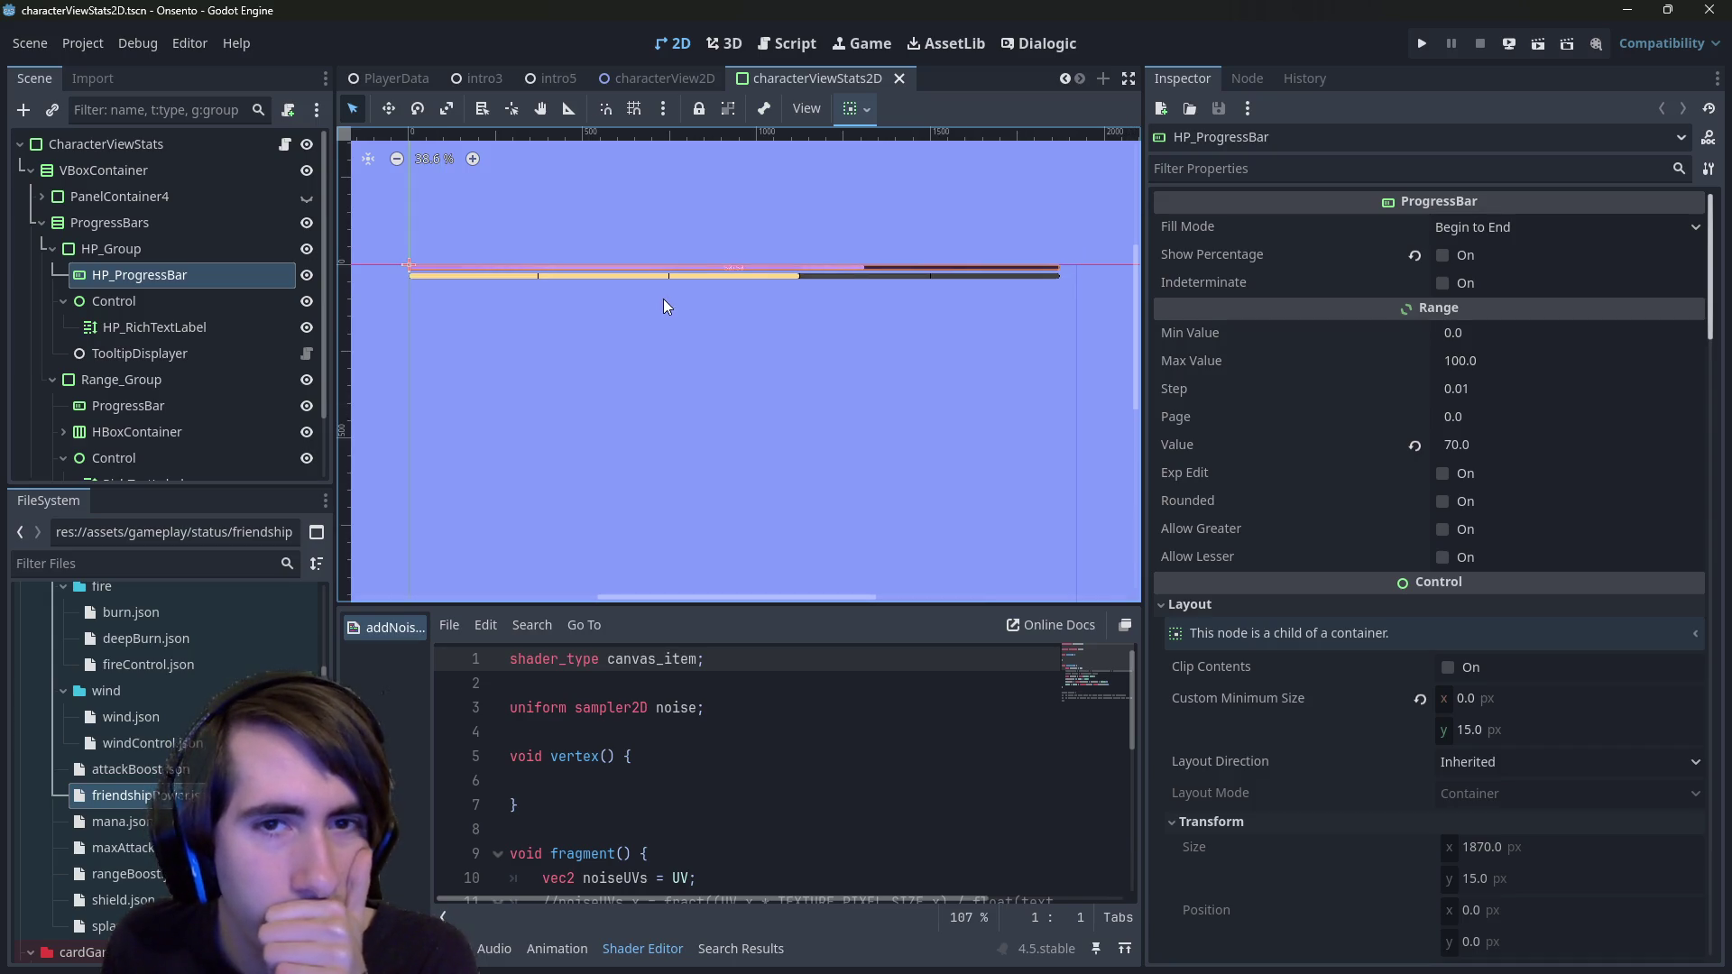
{"action": "scroll", "coordinate": [198, 352], "scroll_direction": "down", "scroll_amount": 2}
{"action": "scroll", "coordinate": [258, 224], "scroll_direction": "up", "scroll_amount": 2}
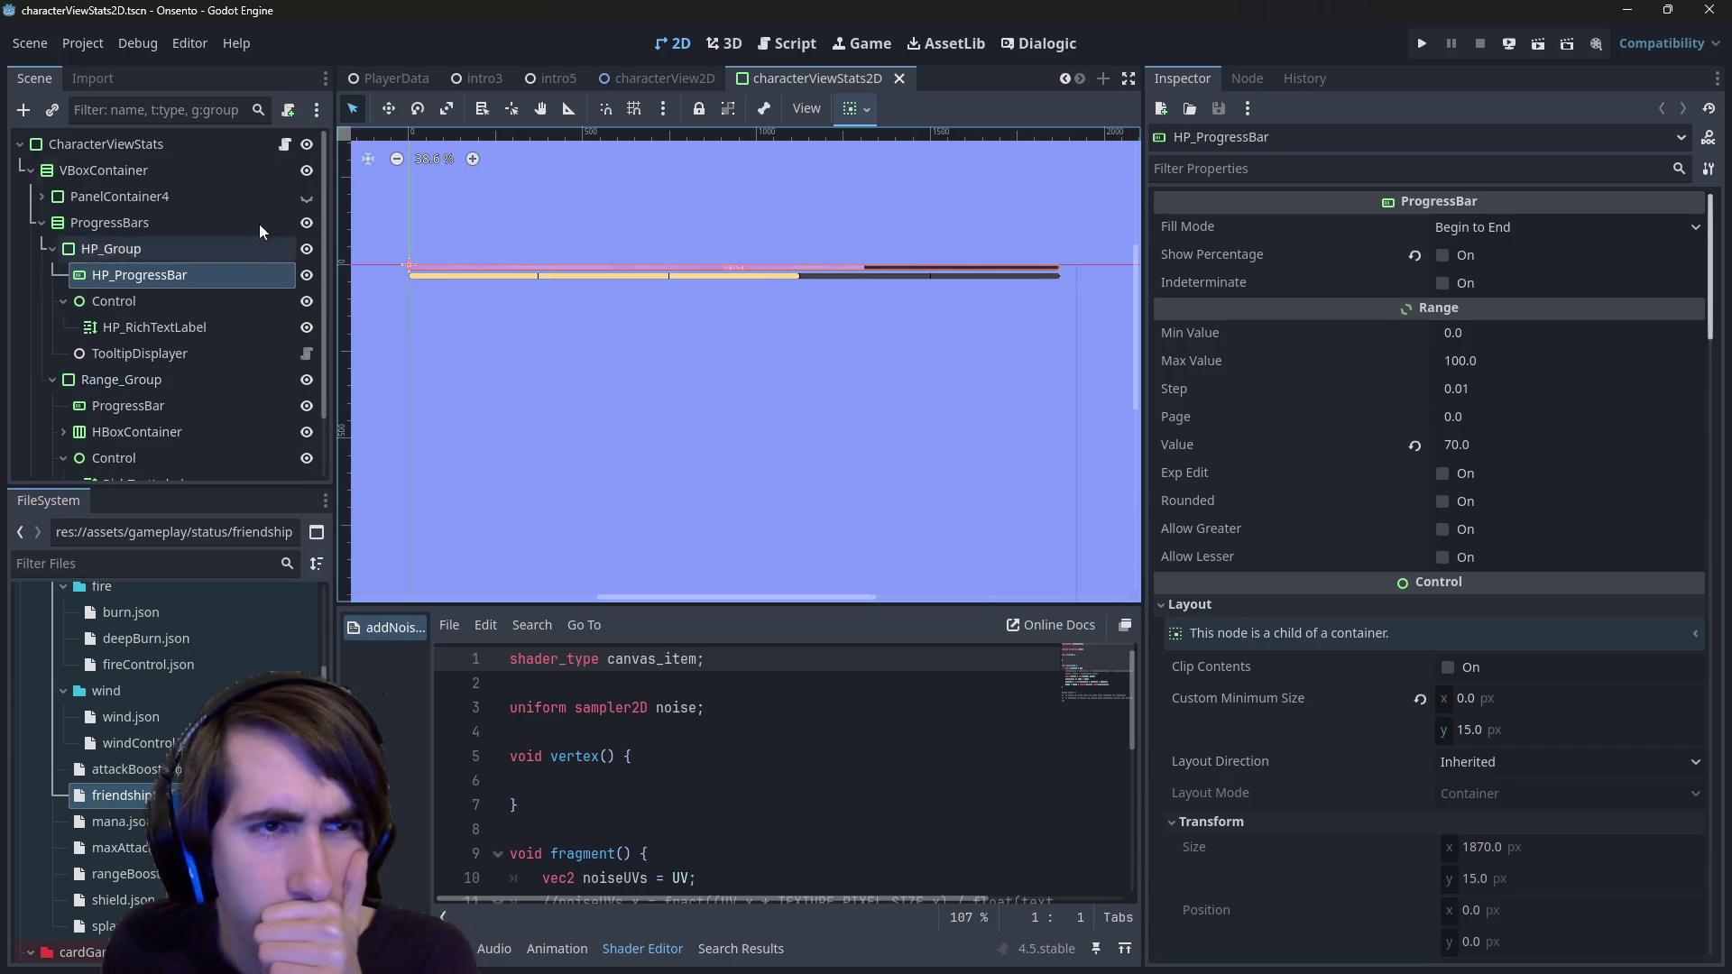
- Open characterViewStats2D.gd and highlight where statusItemList is used
{"action": "left_click", "coordinate": [287, 148]}
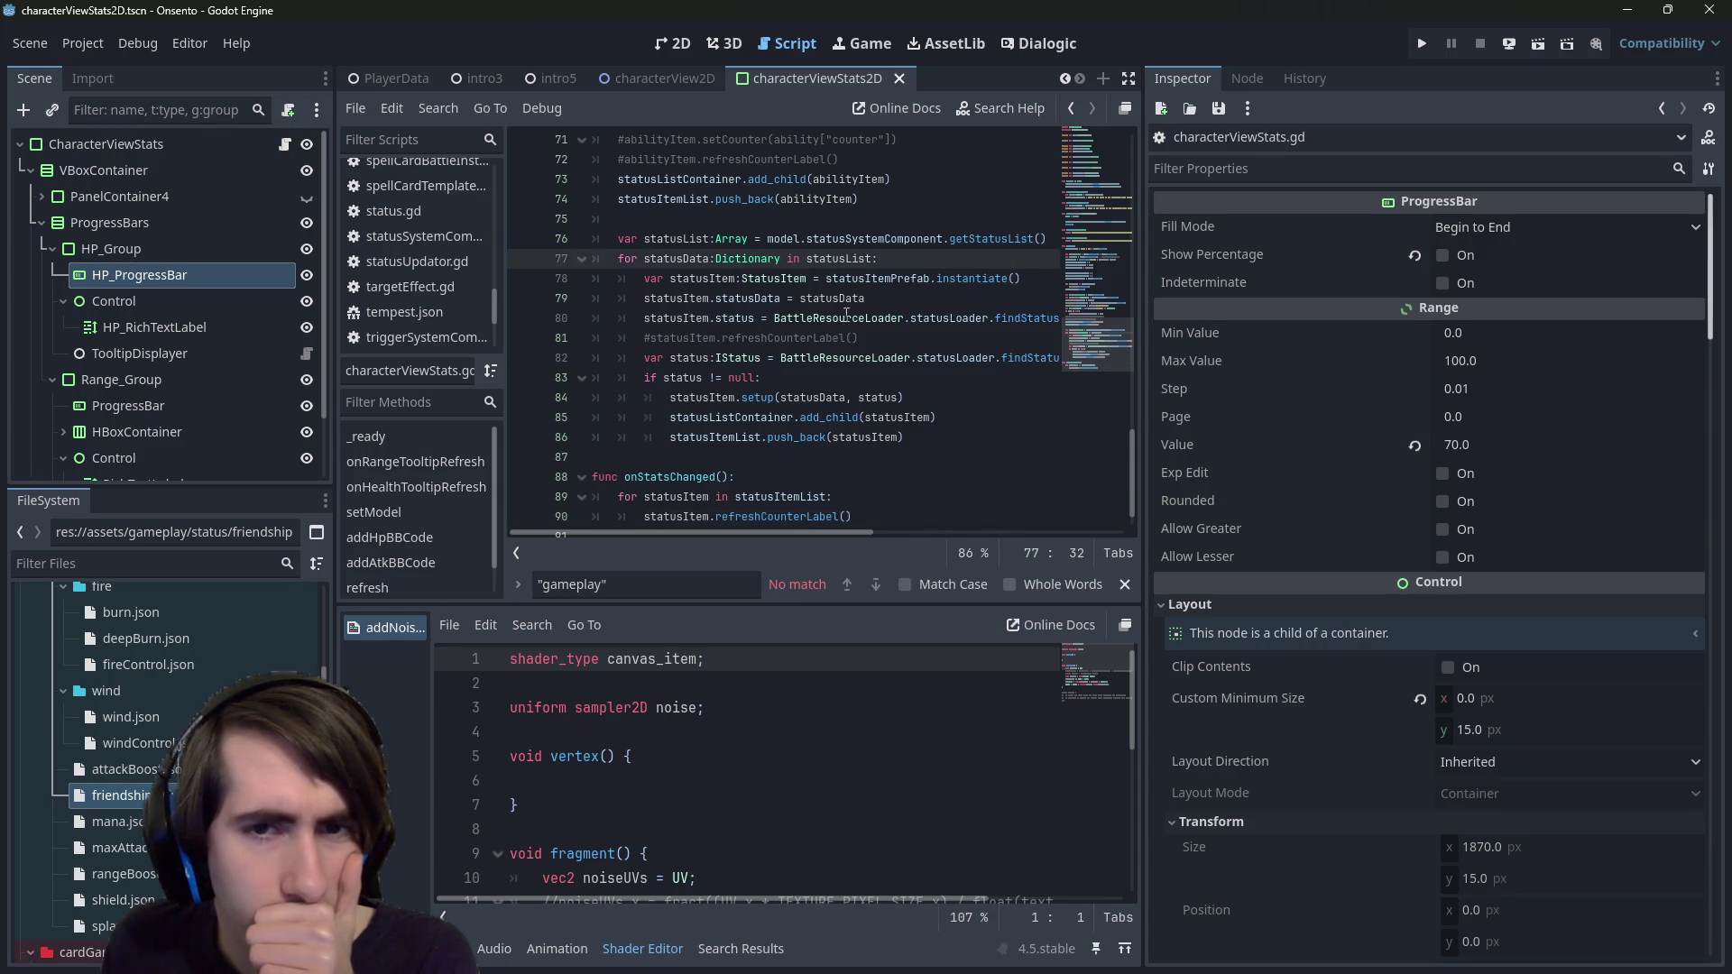
{"action": "mouse_move", "coordinate": [1097, 365]}
{"action": "left_mouse_down"}
{"action": "mouse_move", "coordinate": [1077, 156]}
{"action": "mouse_move", "coordinate": [1065, 195]}
{"action": "mouse_move", "coordinate": [1075, 153]}
{"action": "left_mouse_up"}
{"action": "scroll", "coordinate": [860, 402], "scroll_direction": "up", "scroll_amount": 1}
{"action": "double_click", "coordinate": [683, 437]}
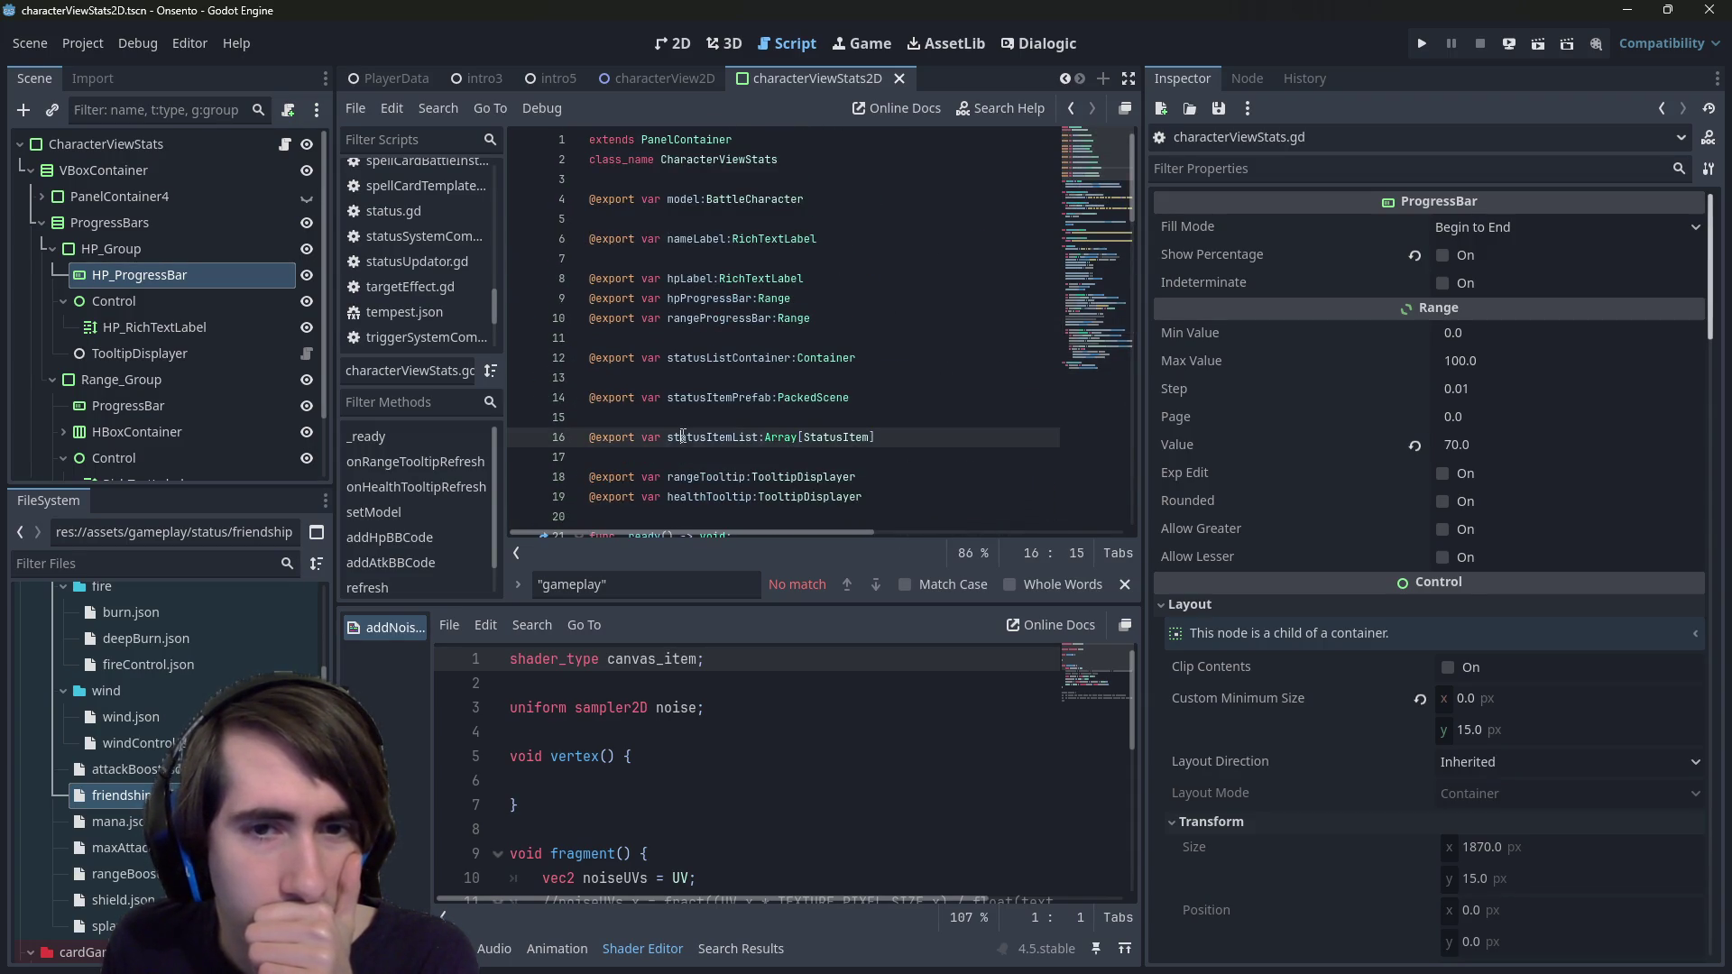
{"action": "scroll", "coordinate": [683, 437], "scroll_direction": "down", "scroll_amount": 12}
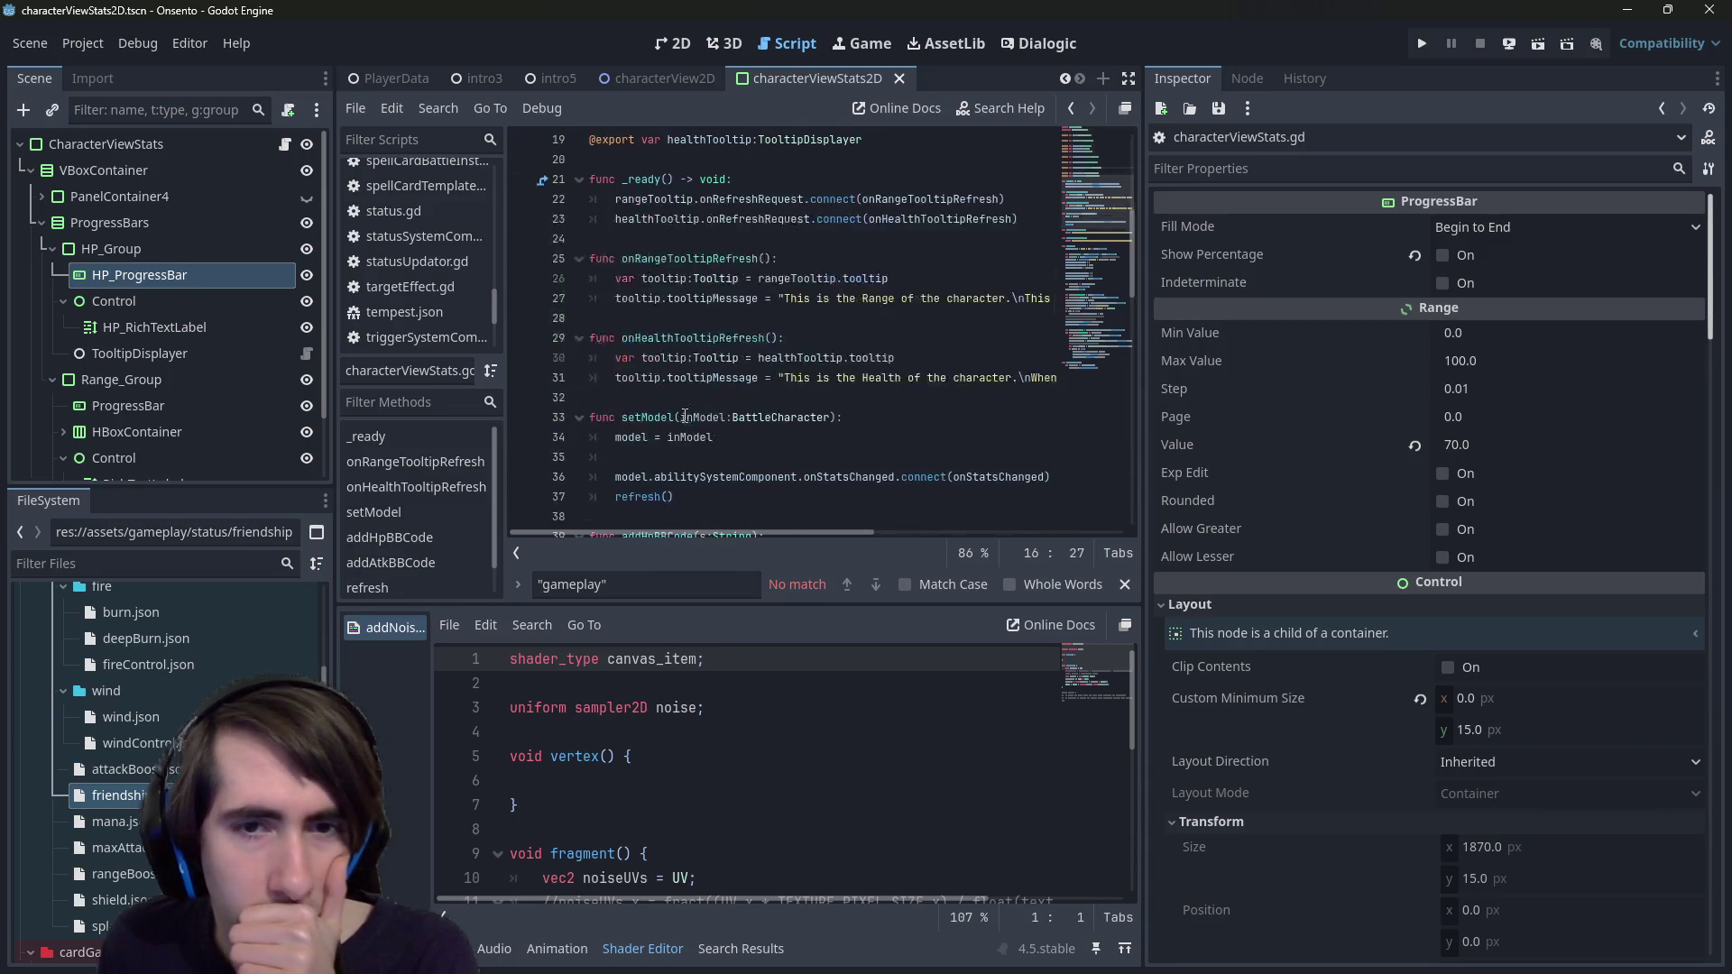
{"action": "left_click_drag", "start_coordinate": [1142, 306], "coordinate": [1531, 307]}
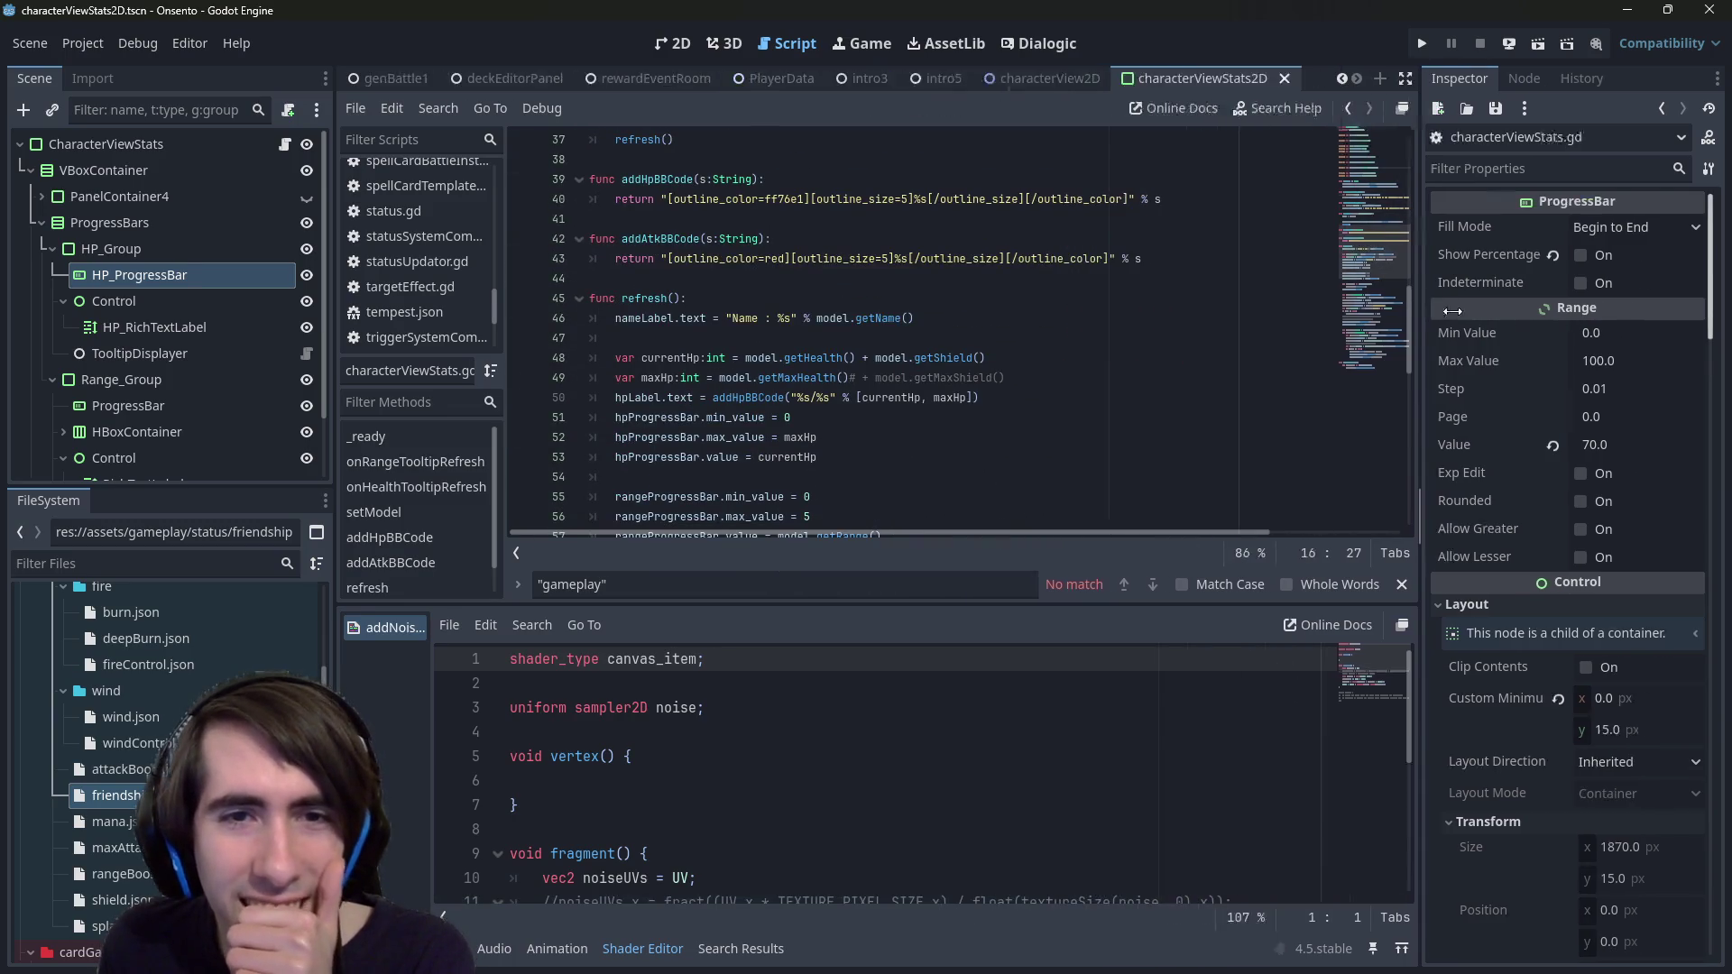
- Locate the statusItemList append line and trace statusData uses in the status-building loop
{"action": "scroll", "coordinate": [1083, 348], "scroll_direction": "up", "scroll_amount": 4}
{"action": "scroll", "coordinate": [1083, 348], "scroll_direction": "down", "scroll_amount": 11}
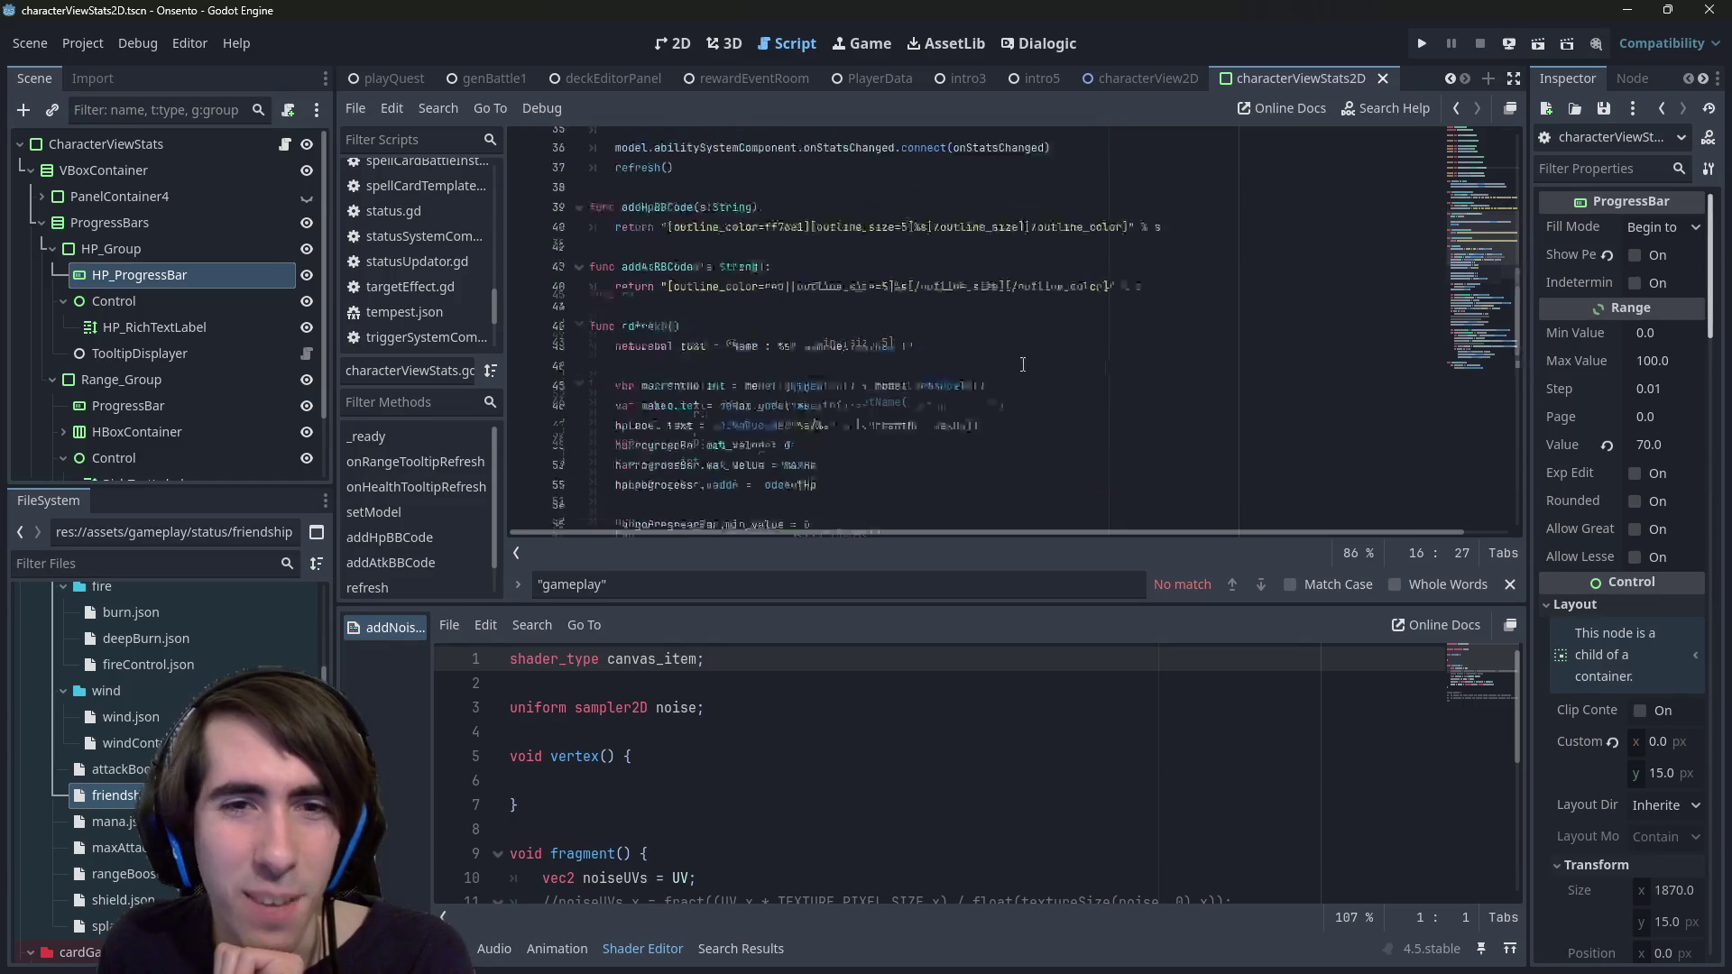
{"action": "scroll", "coordinate": [941, 366], "scroll_direction": "down", "scroll_amount": 5}
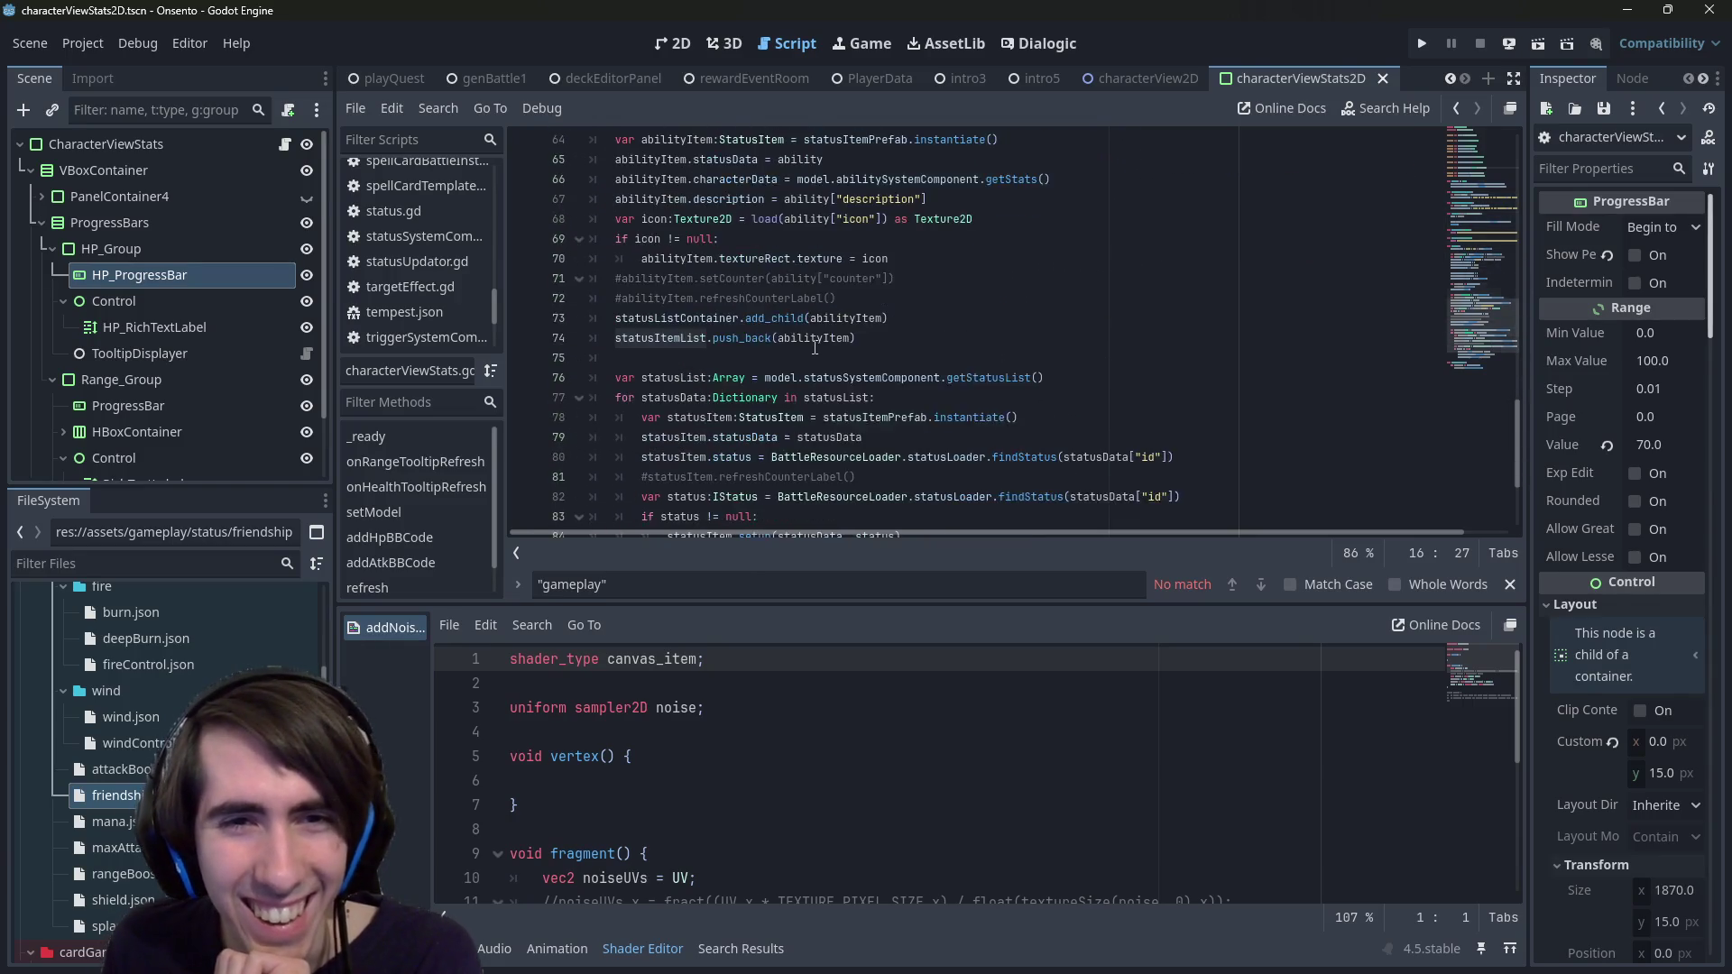
{"action": "left_click", "coordinate": [799, 397]}
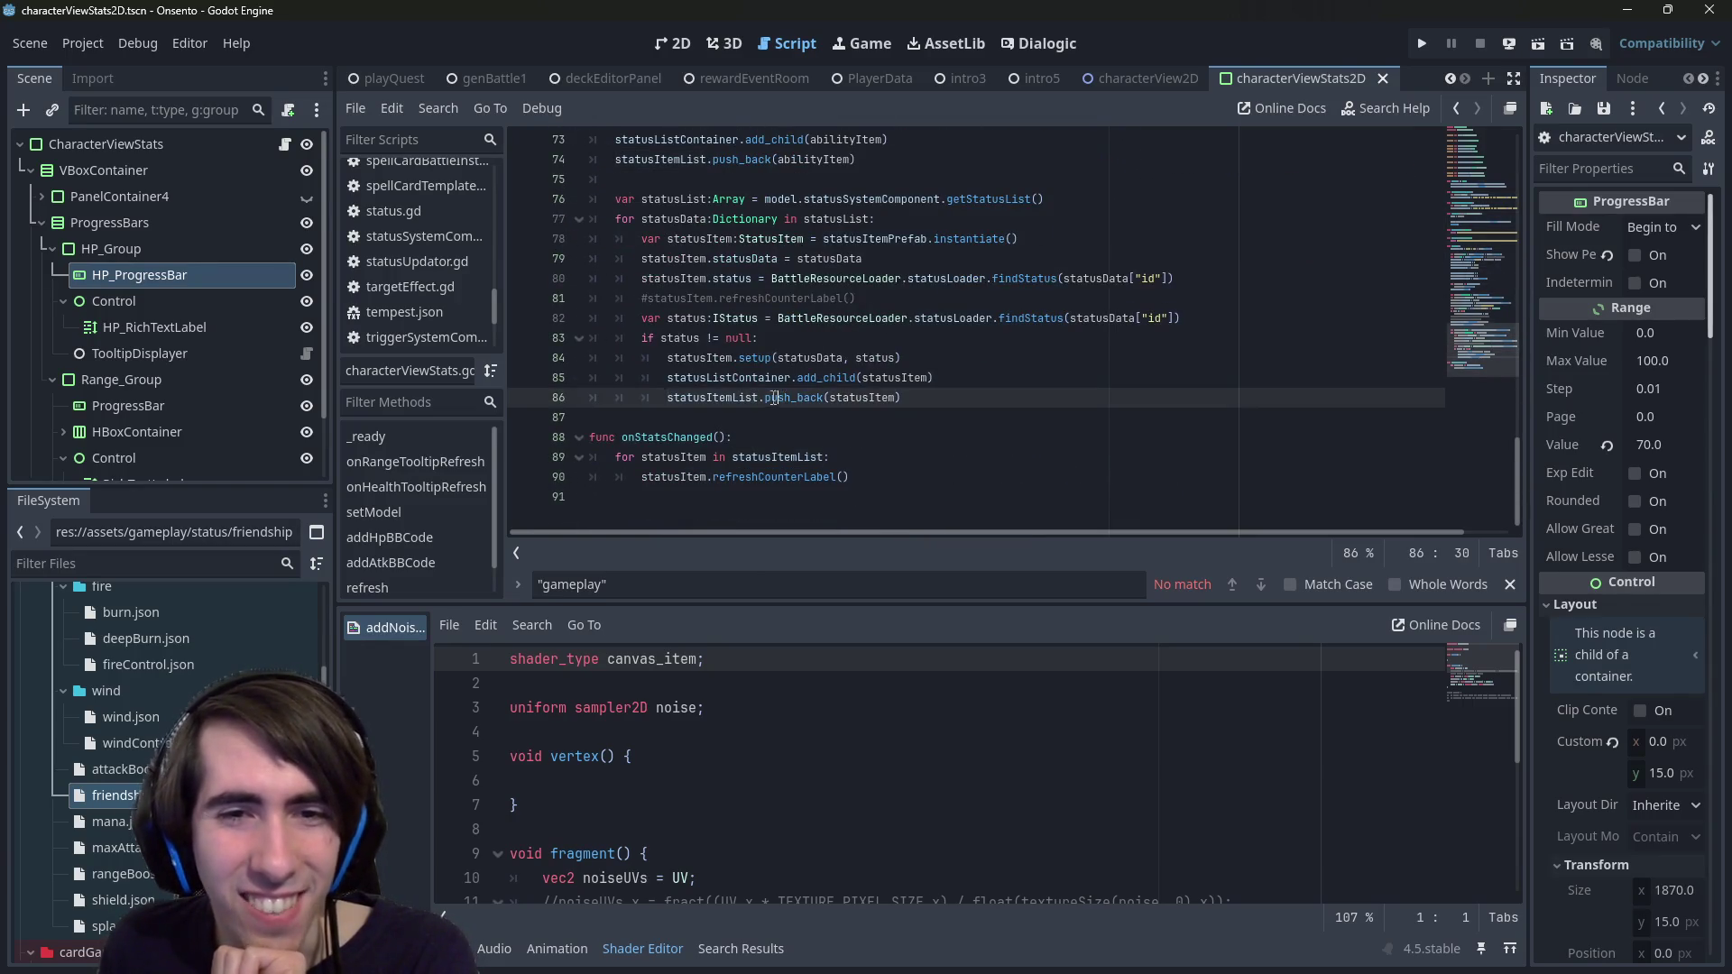
{"action": "scroll", "coordinate": [799, 397], "scroll_direction": "up", "scroll_amount": 1}
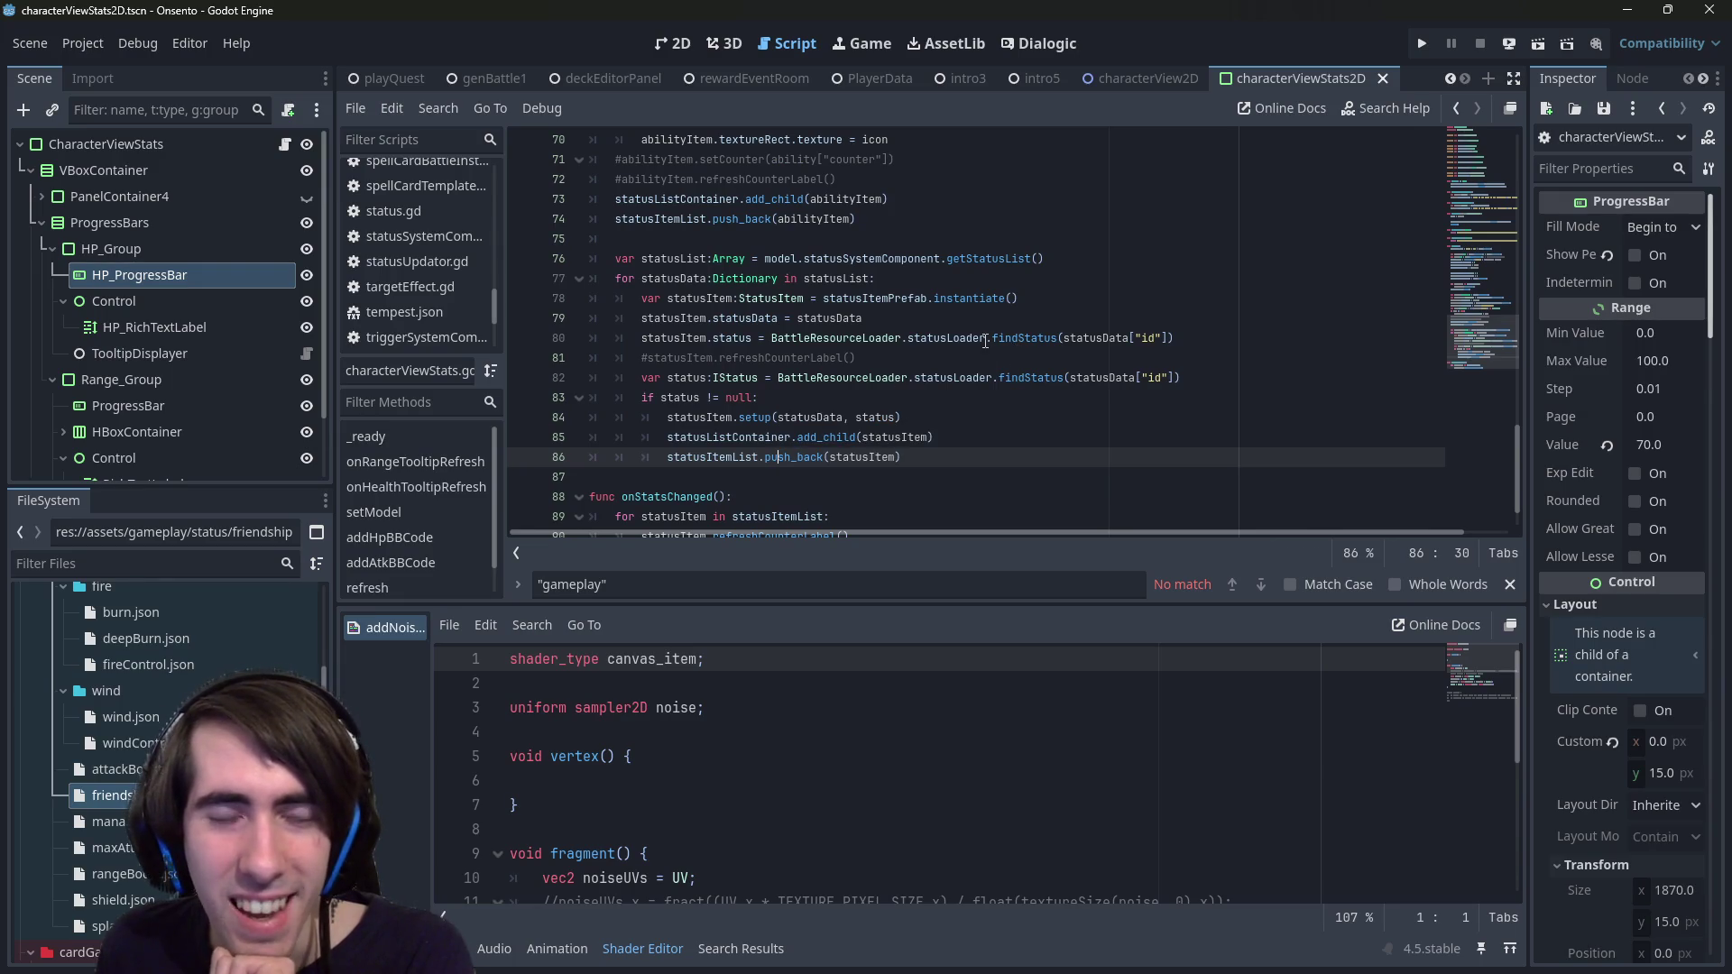
{"action": "double_click", "coordinate": [1094, 336]}
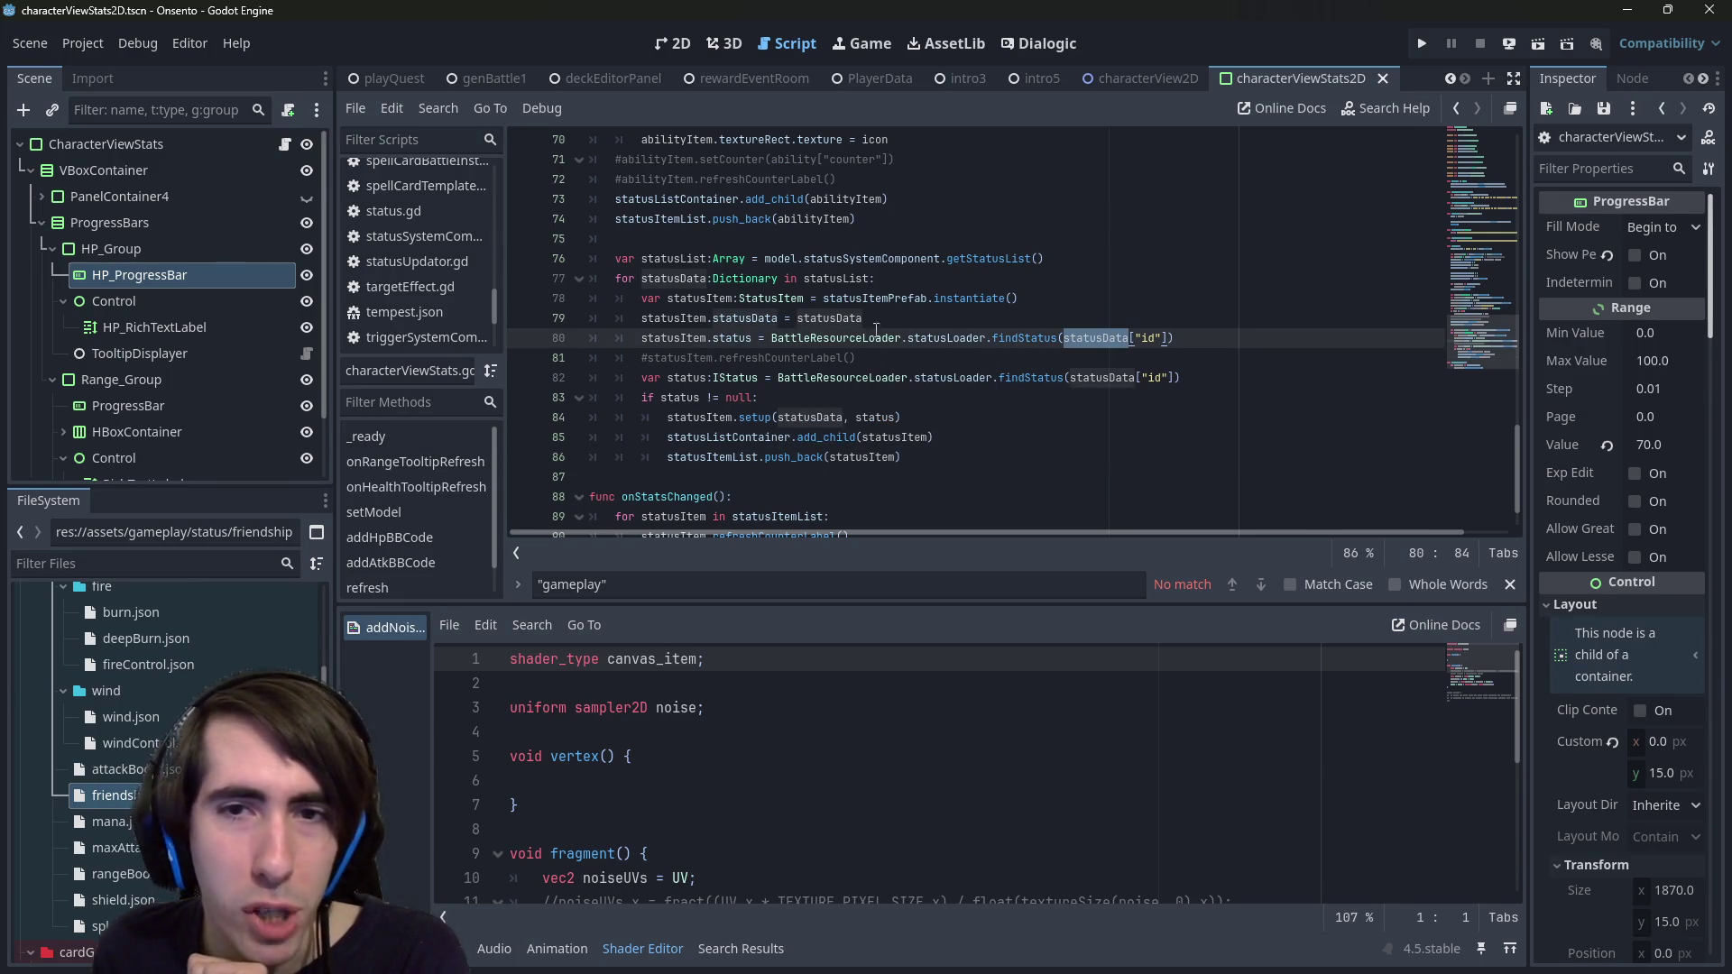
- Jump to statusItem.gd's setup function and read its refreshCounterLabel call
{"action": "left_click", "coordinate": [745, 417], "text": "ctrl"}
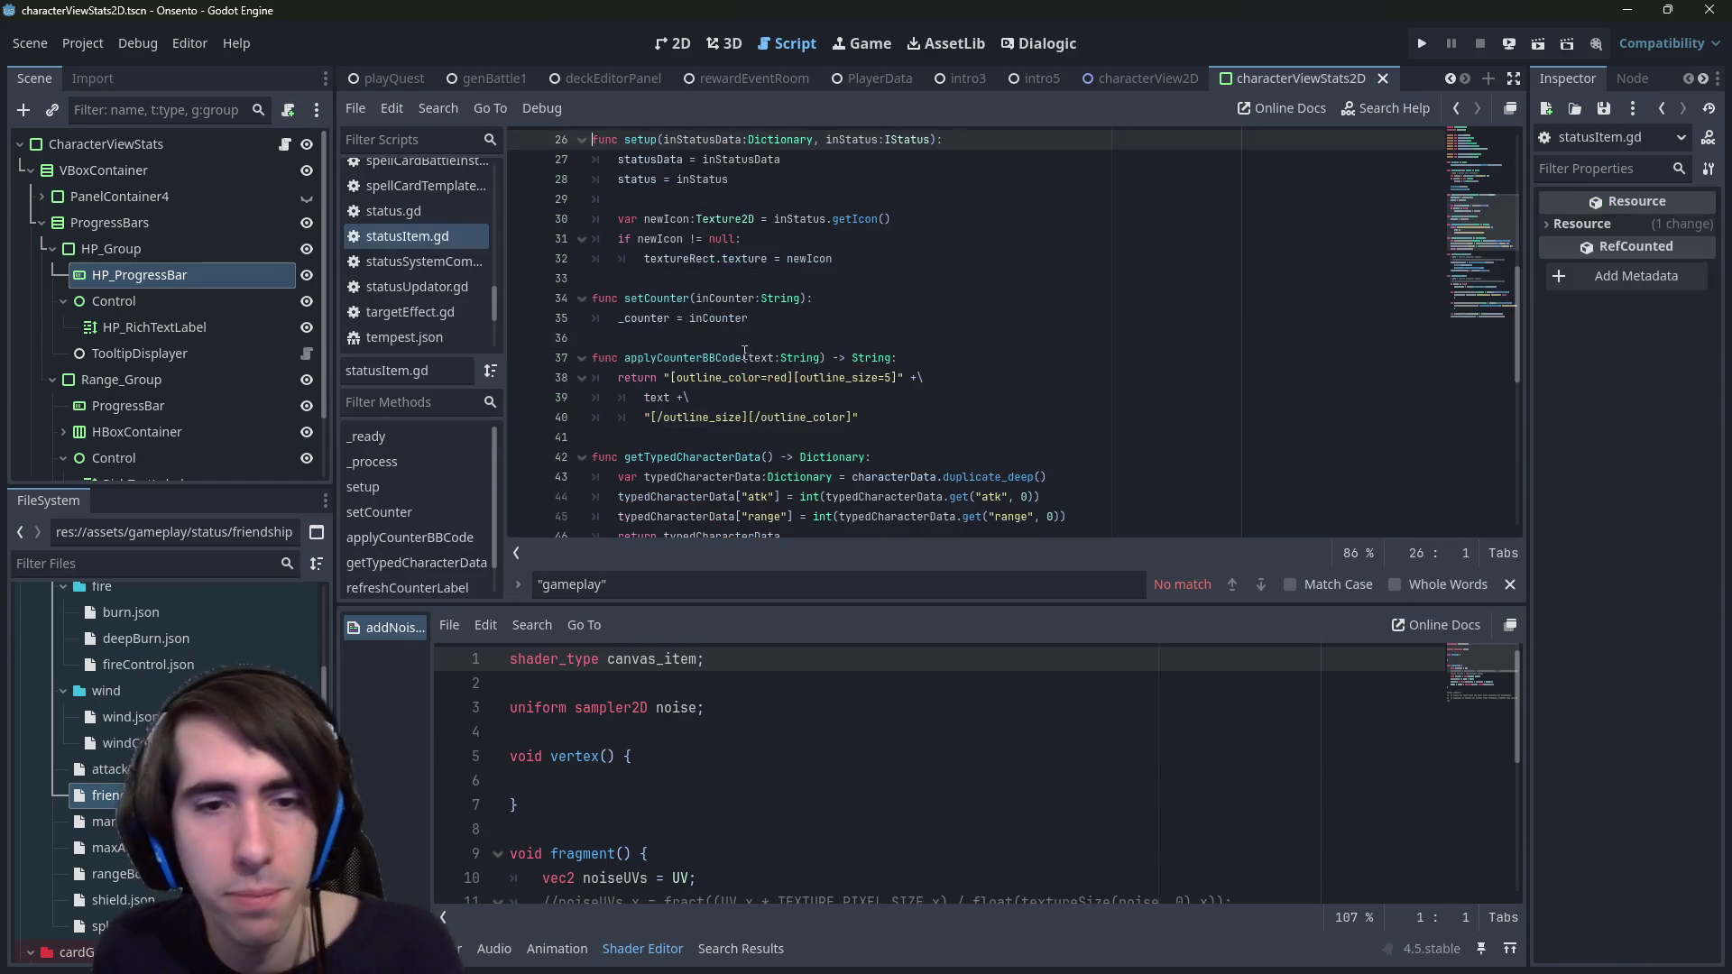
{"action": "scroll", "coordinate": [813, 286], "scroll_direction": "up", "scroll_amount": 5}
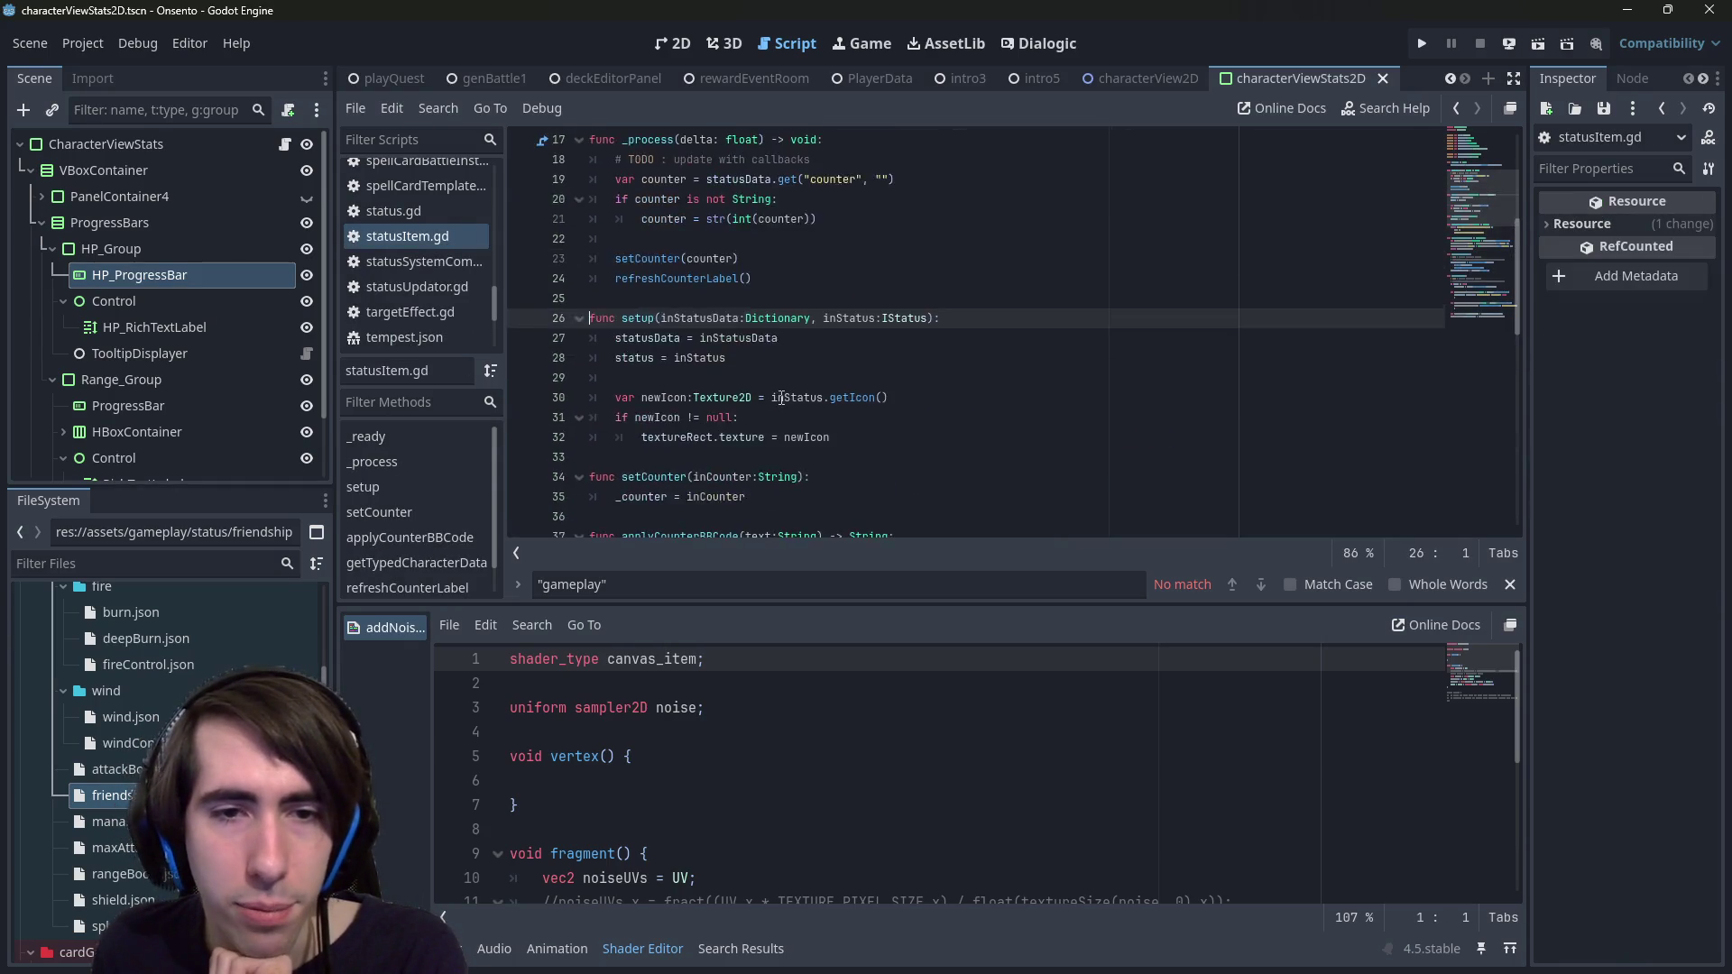
{"action": "scroll", "coordinate": [781, 398], "scroll_direction": "down", "scroll_amount": 1}
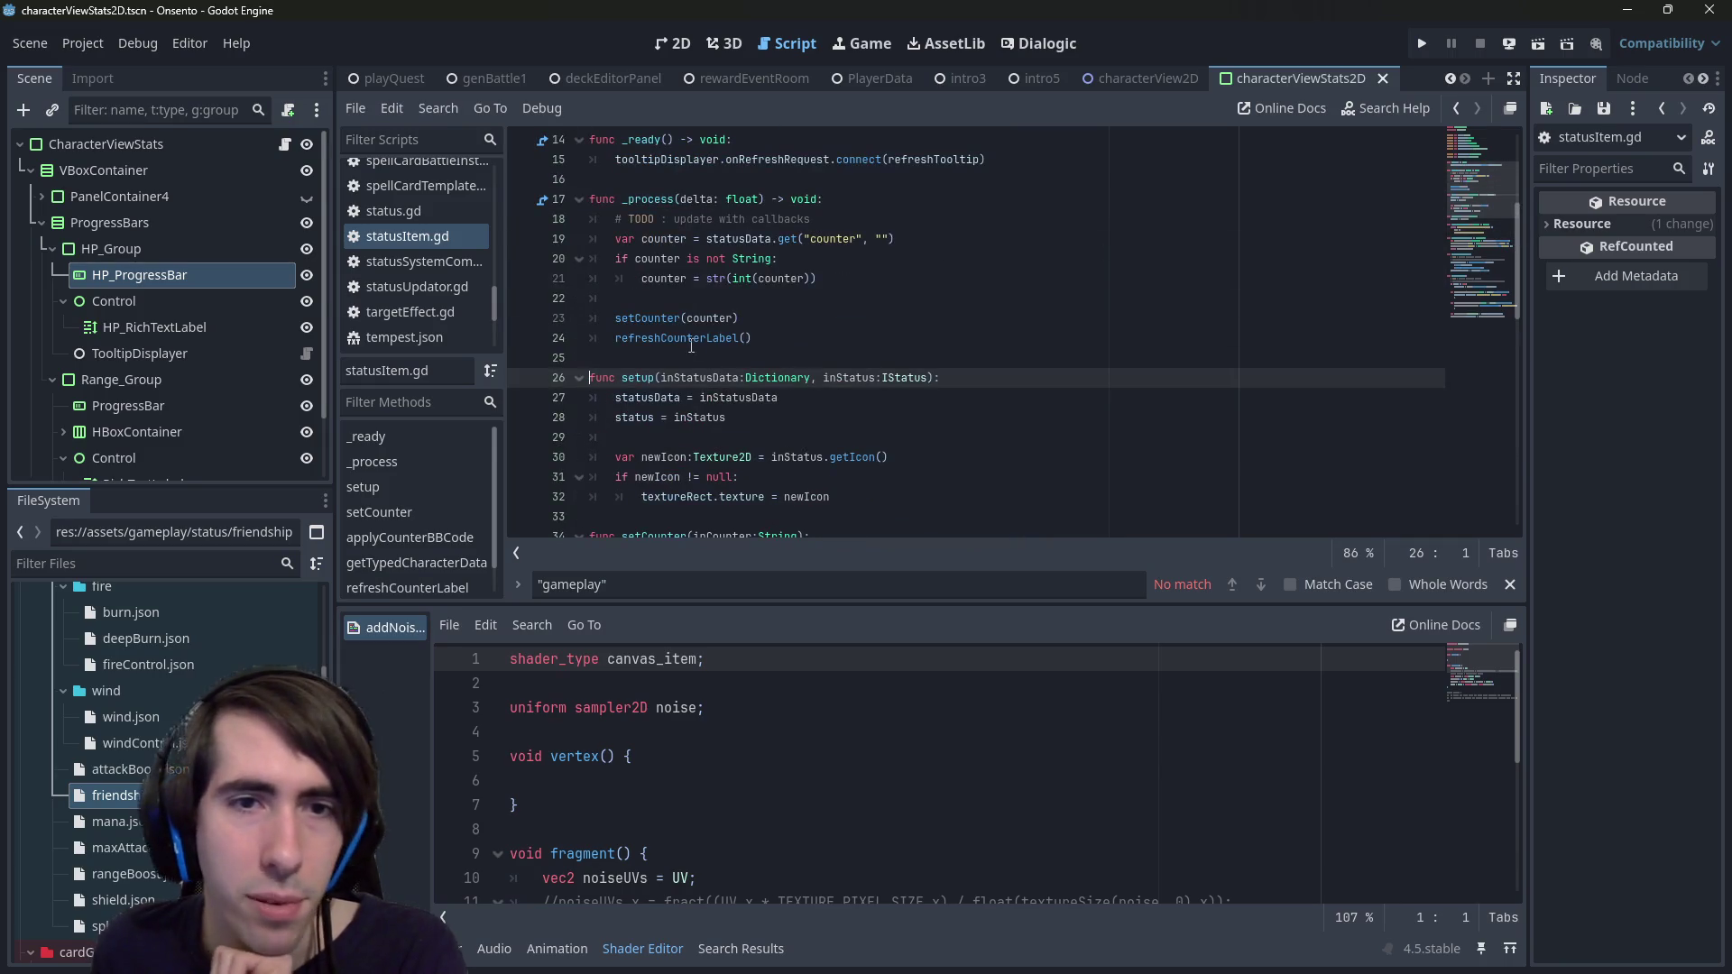
{"action": "left_click", "coordinate": [661, 337]}
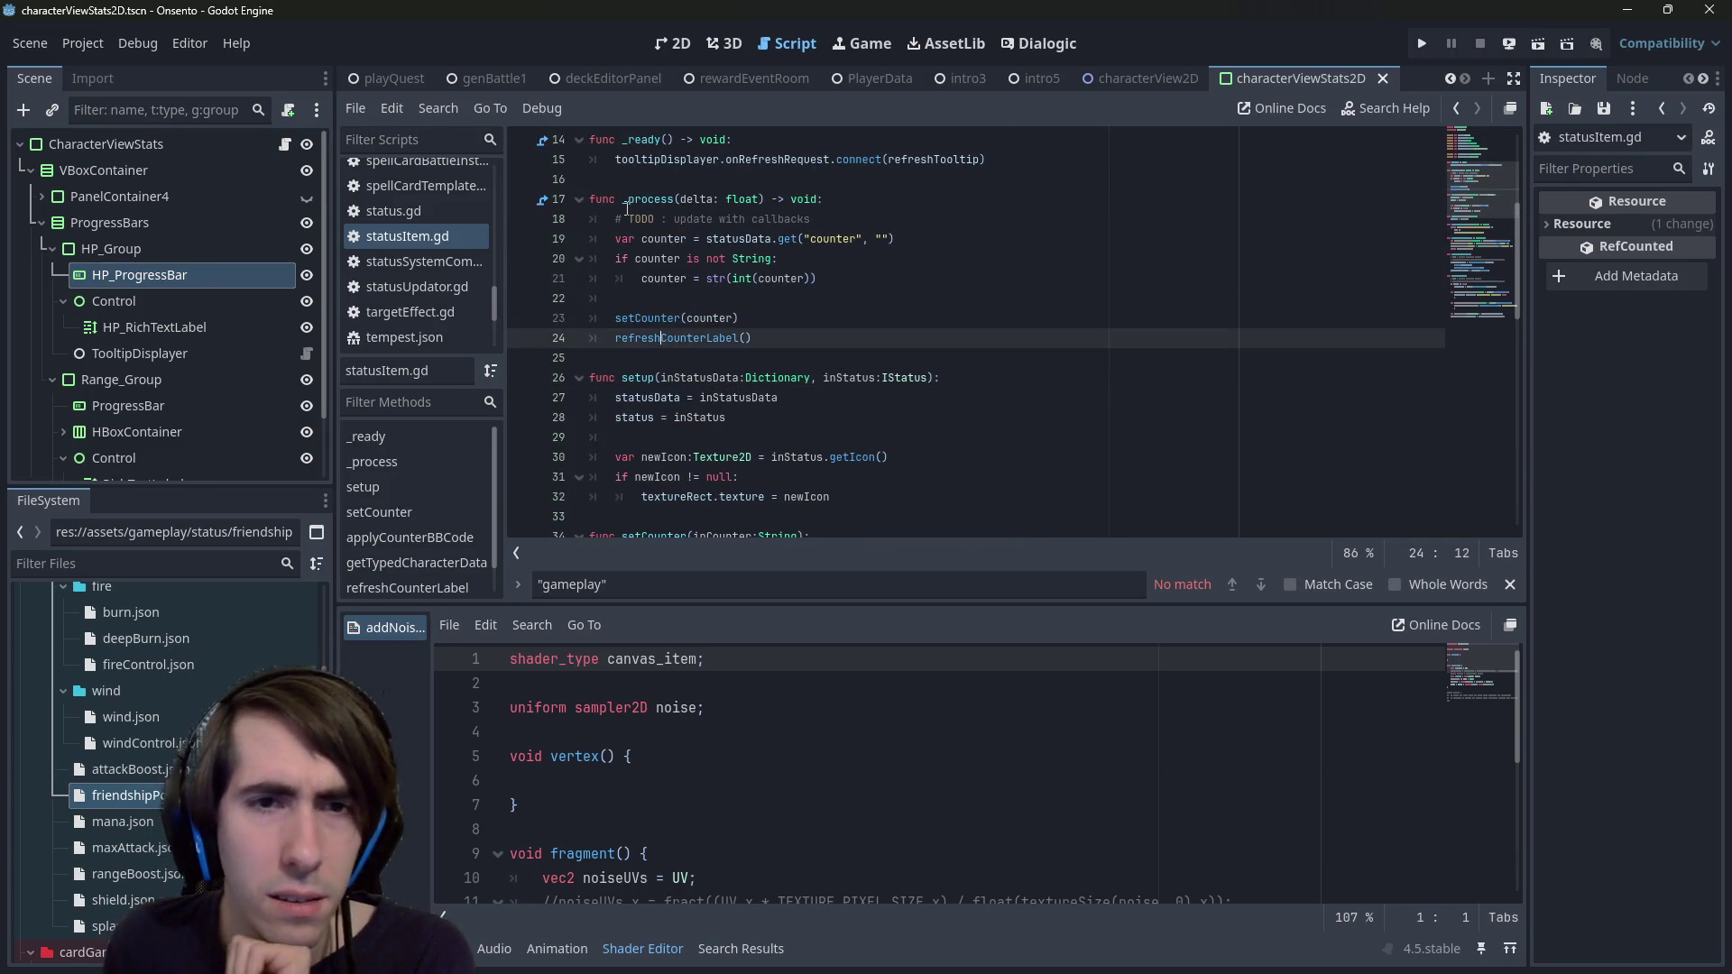
{"action": "mouse_move", "coordinate": [627, 209]}
{"action": "scroll", "coordinate": [678, 442], "scroll_direction": "down", "scroll_amount": 8}
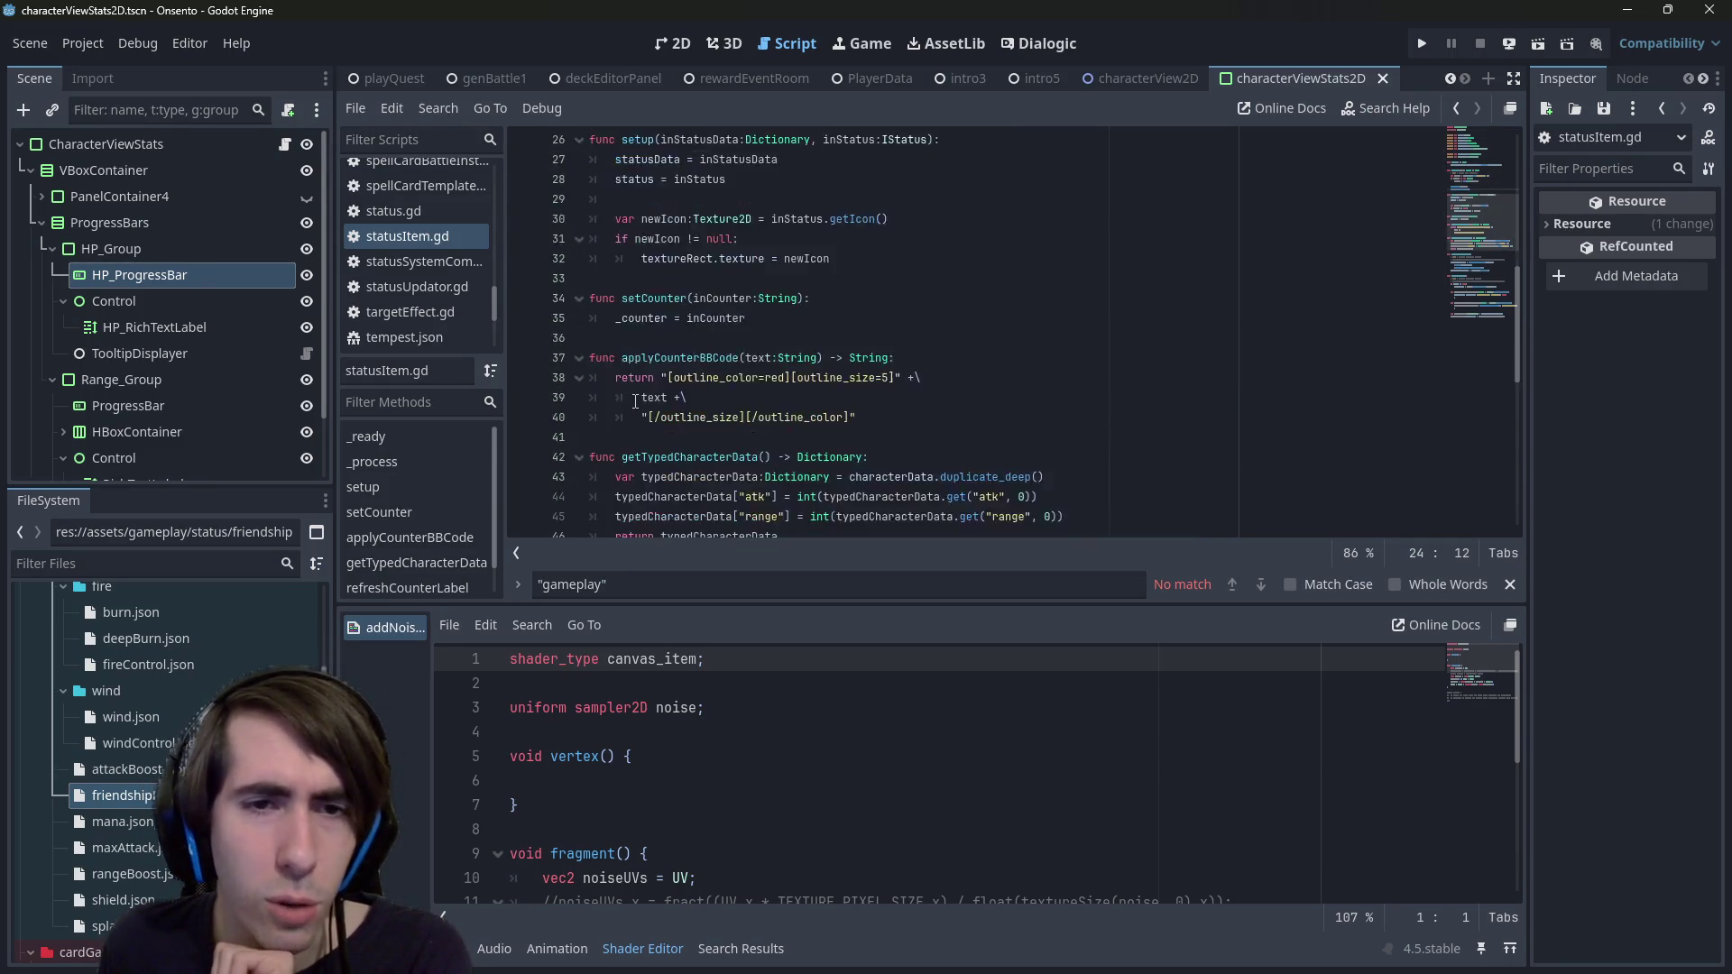
{"action": "scroll", "coordinate": [672, 399], "scroll_direction": "down", "scroll_amount": 2}
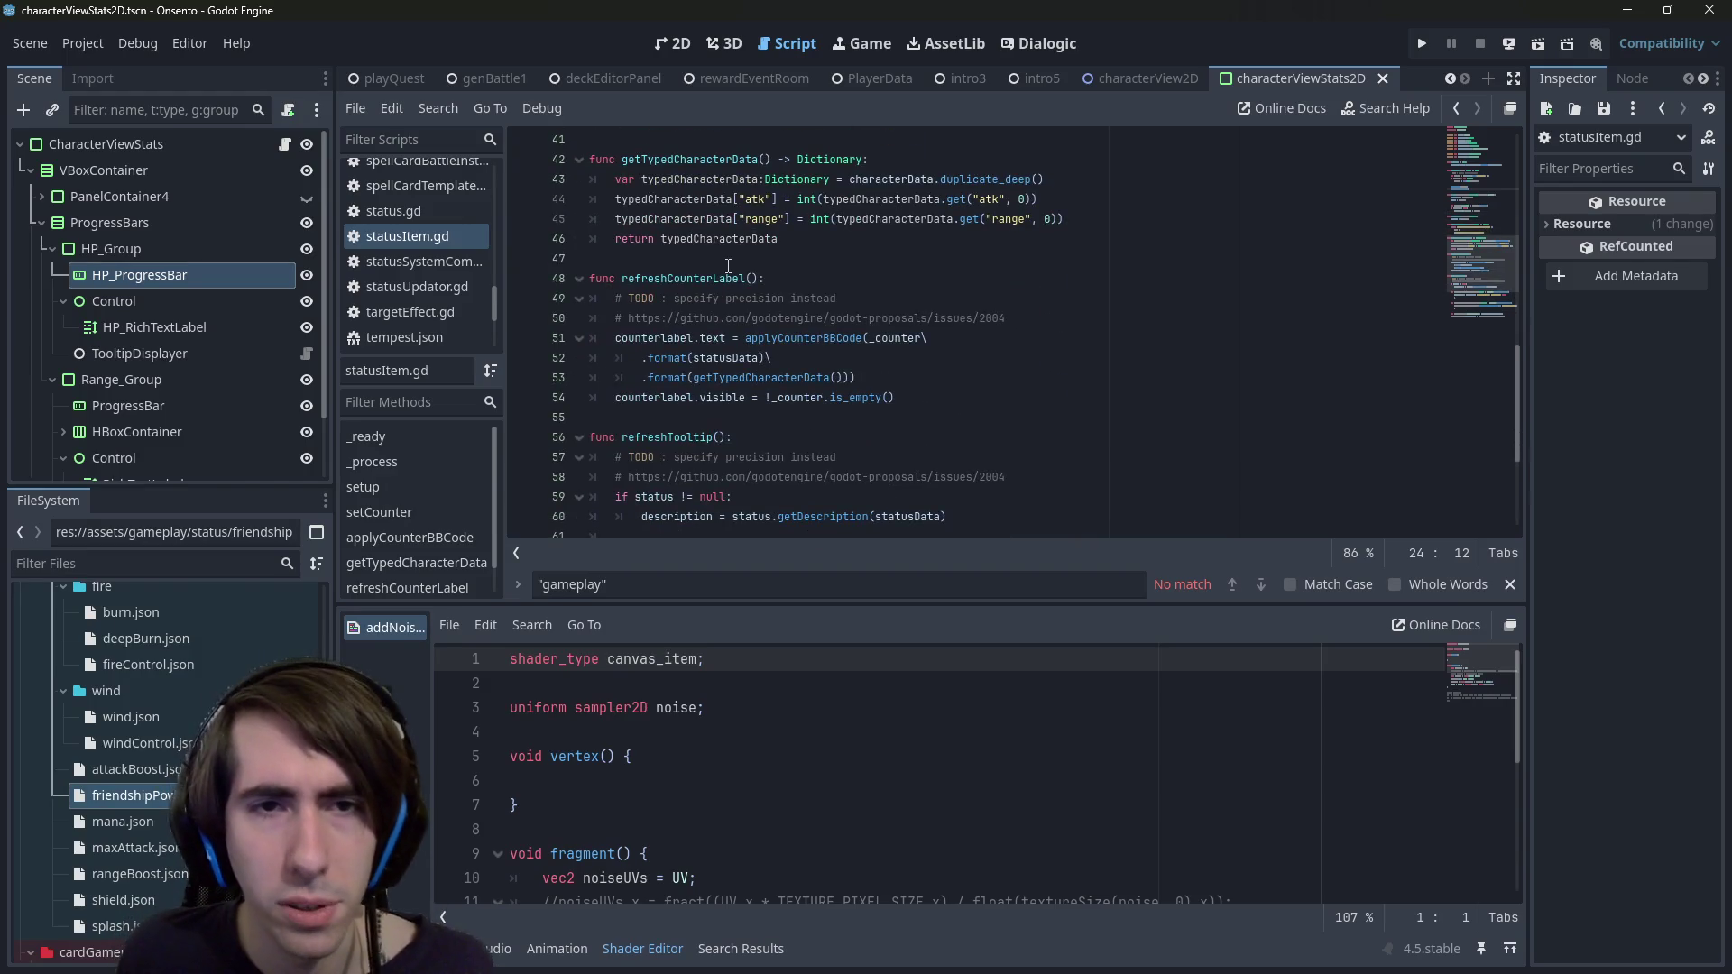
{"action": "scroll", "coordinate": [677, 410], "scroll_direction": "down", "scroll_amount": 1}
- Set a breakpoint on line 59 of refreshTooltip, then switch to the intro3 scene
{"action": "double_click", "coordinate": [671, 376]}
{"action": "scroll", "coordinate": [671, 371], "scroll_direction": "down", "scroll_amount": 3}
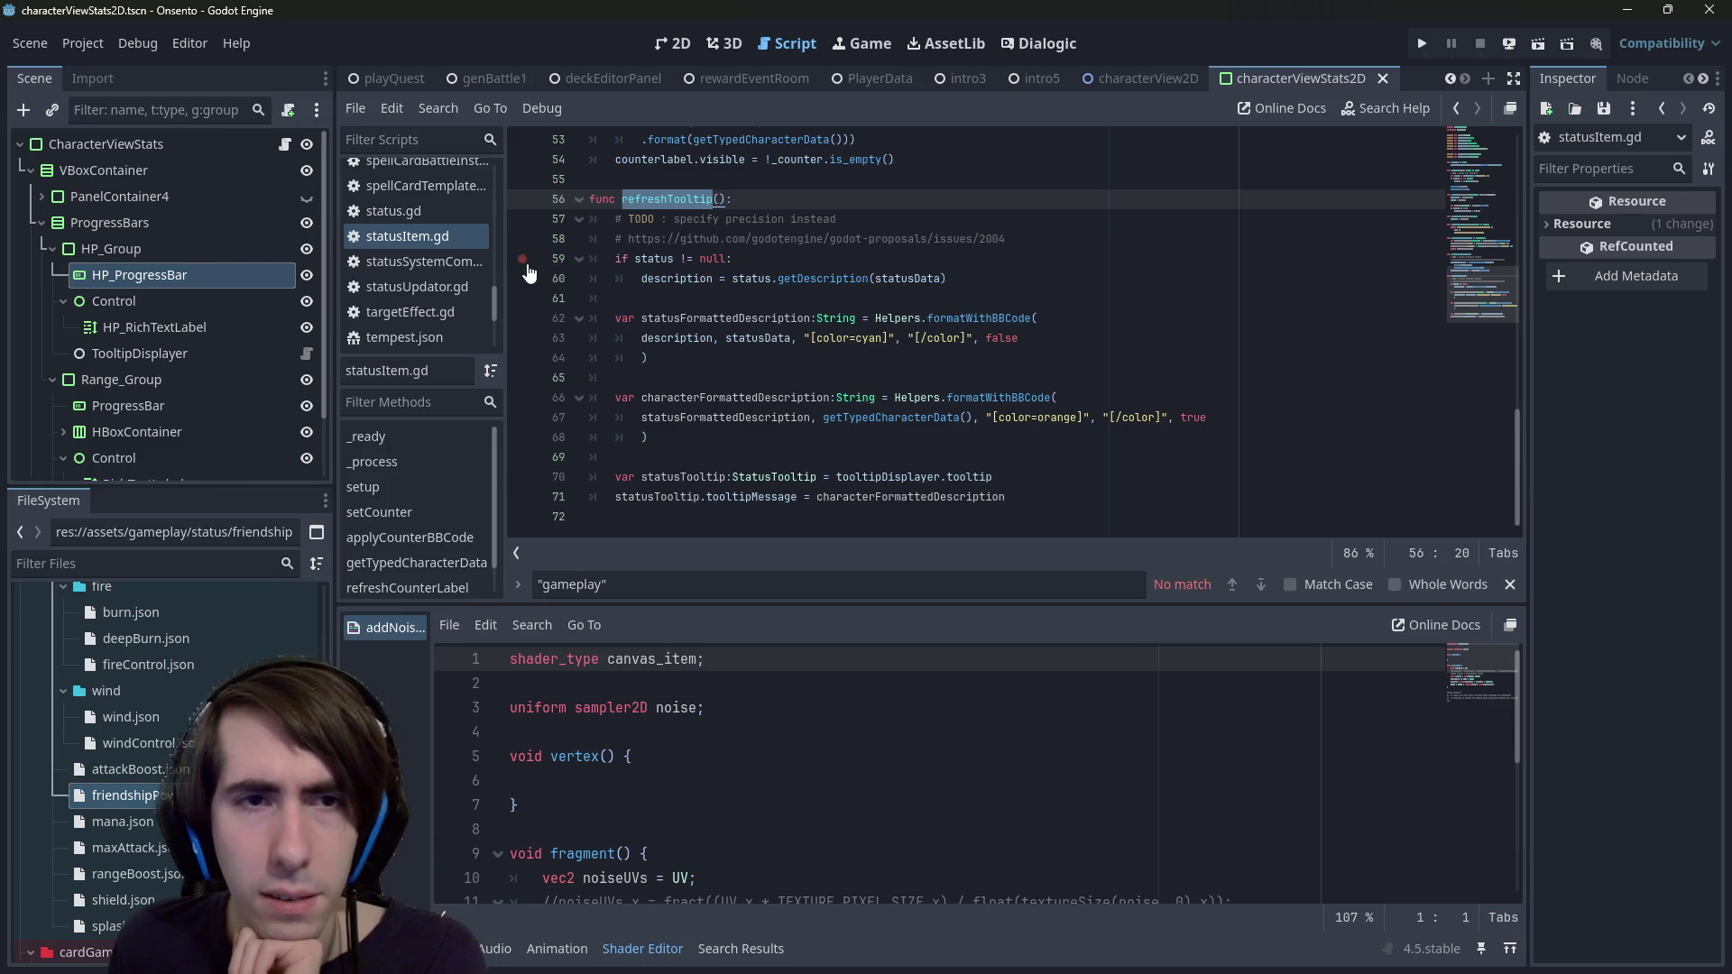
{"action": "left_click", "coordinate": [524, 275], "text": "shift"}
{"action": "left_click", "coordinate": [523, 268]}
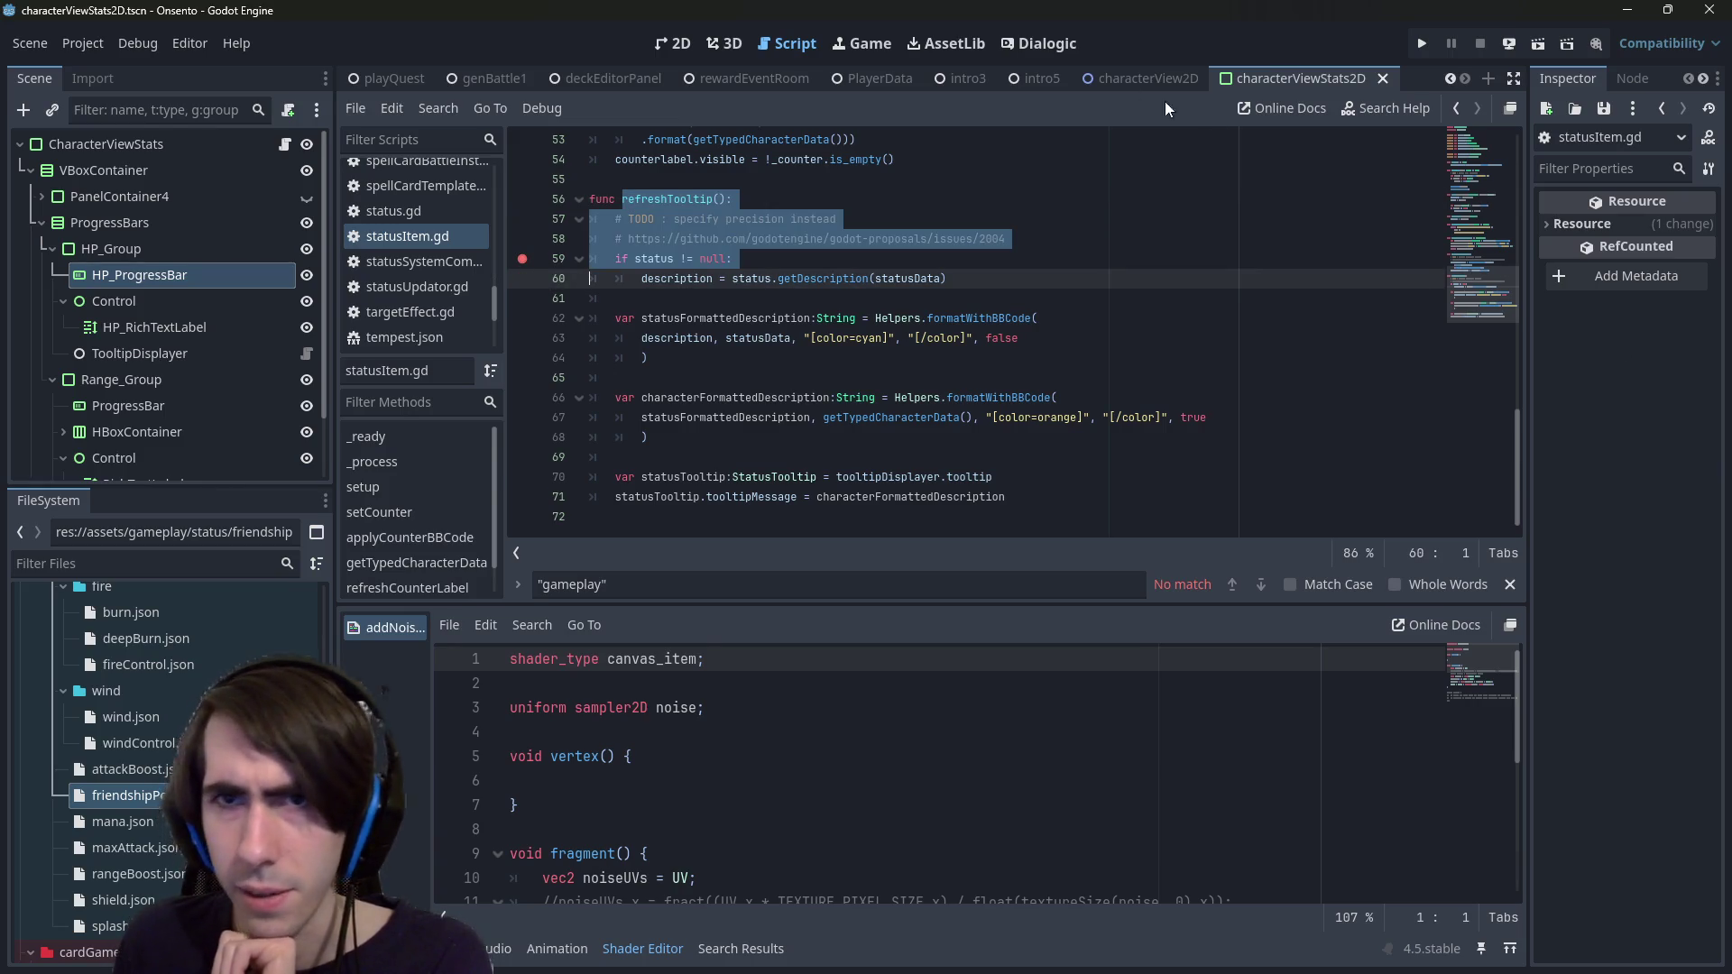
{"action": "left_click", "coordinate": [965, 78]}
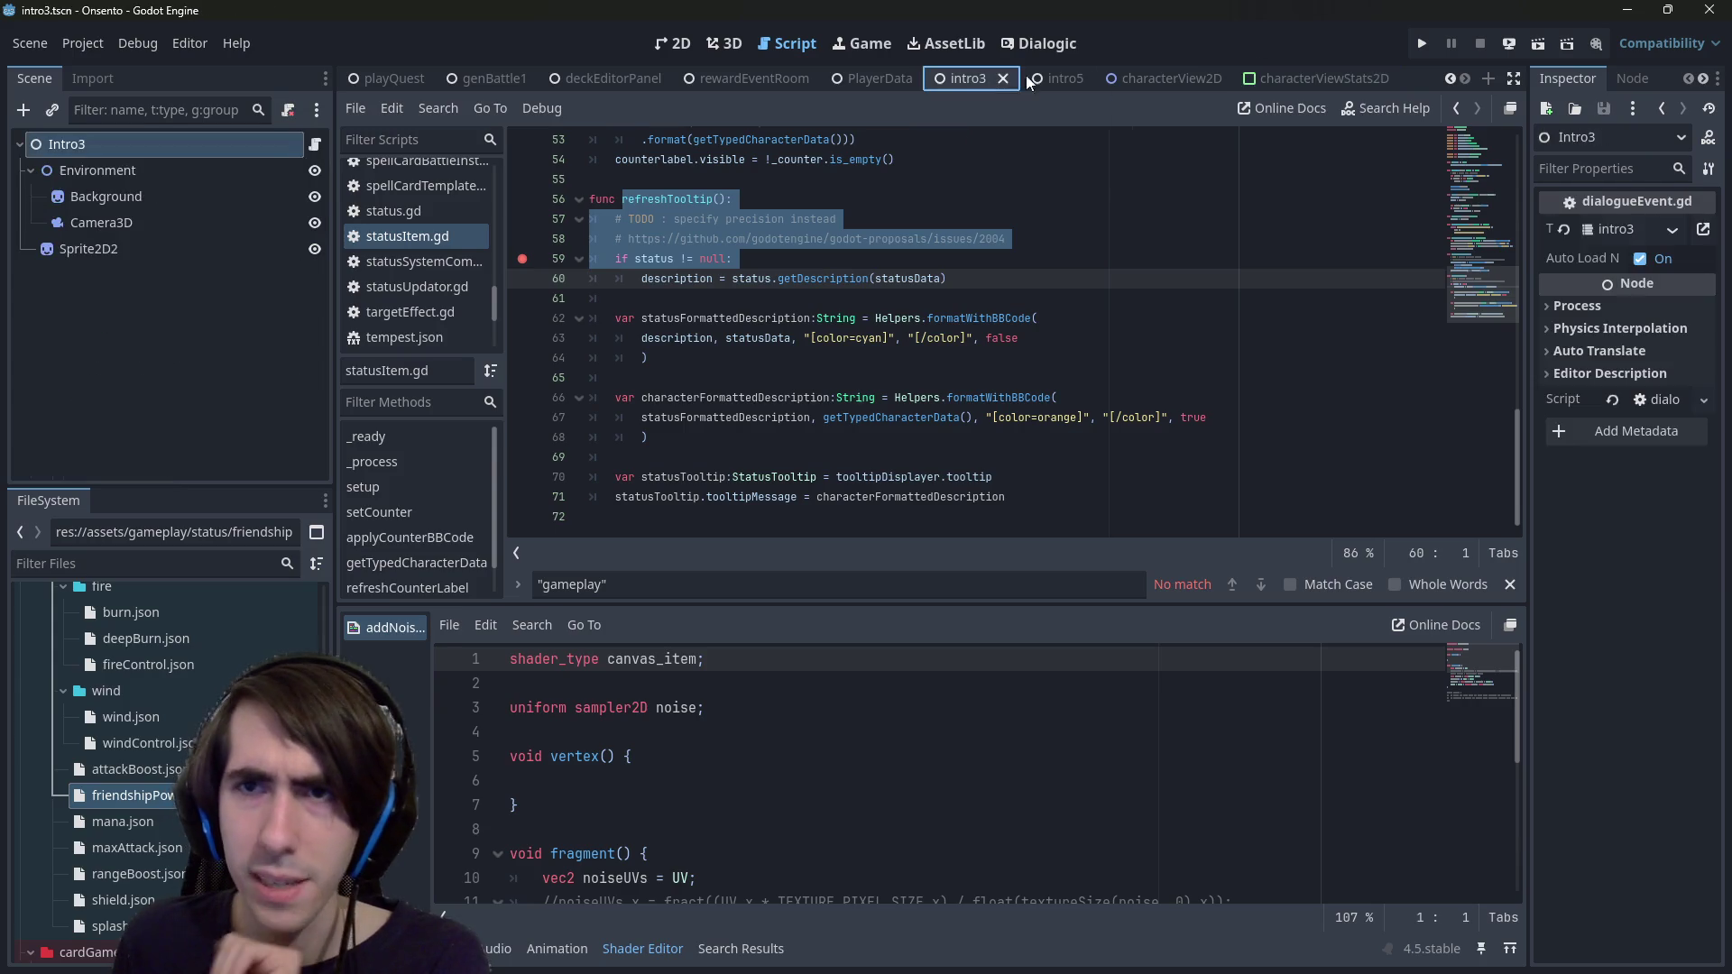
- Run intro3 and advance the opening dialogue until the playerDataScript.gd:145 'outputs' error
{"action": "left_click", "coordinate": [1541, 42]}
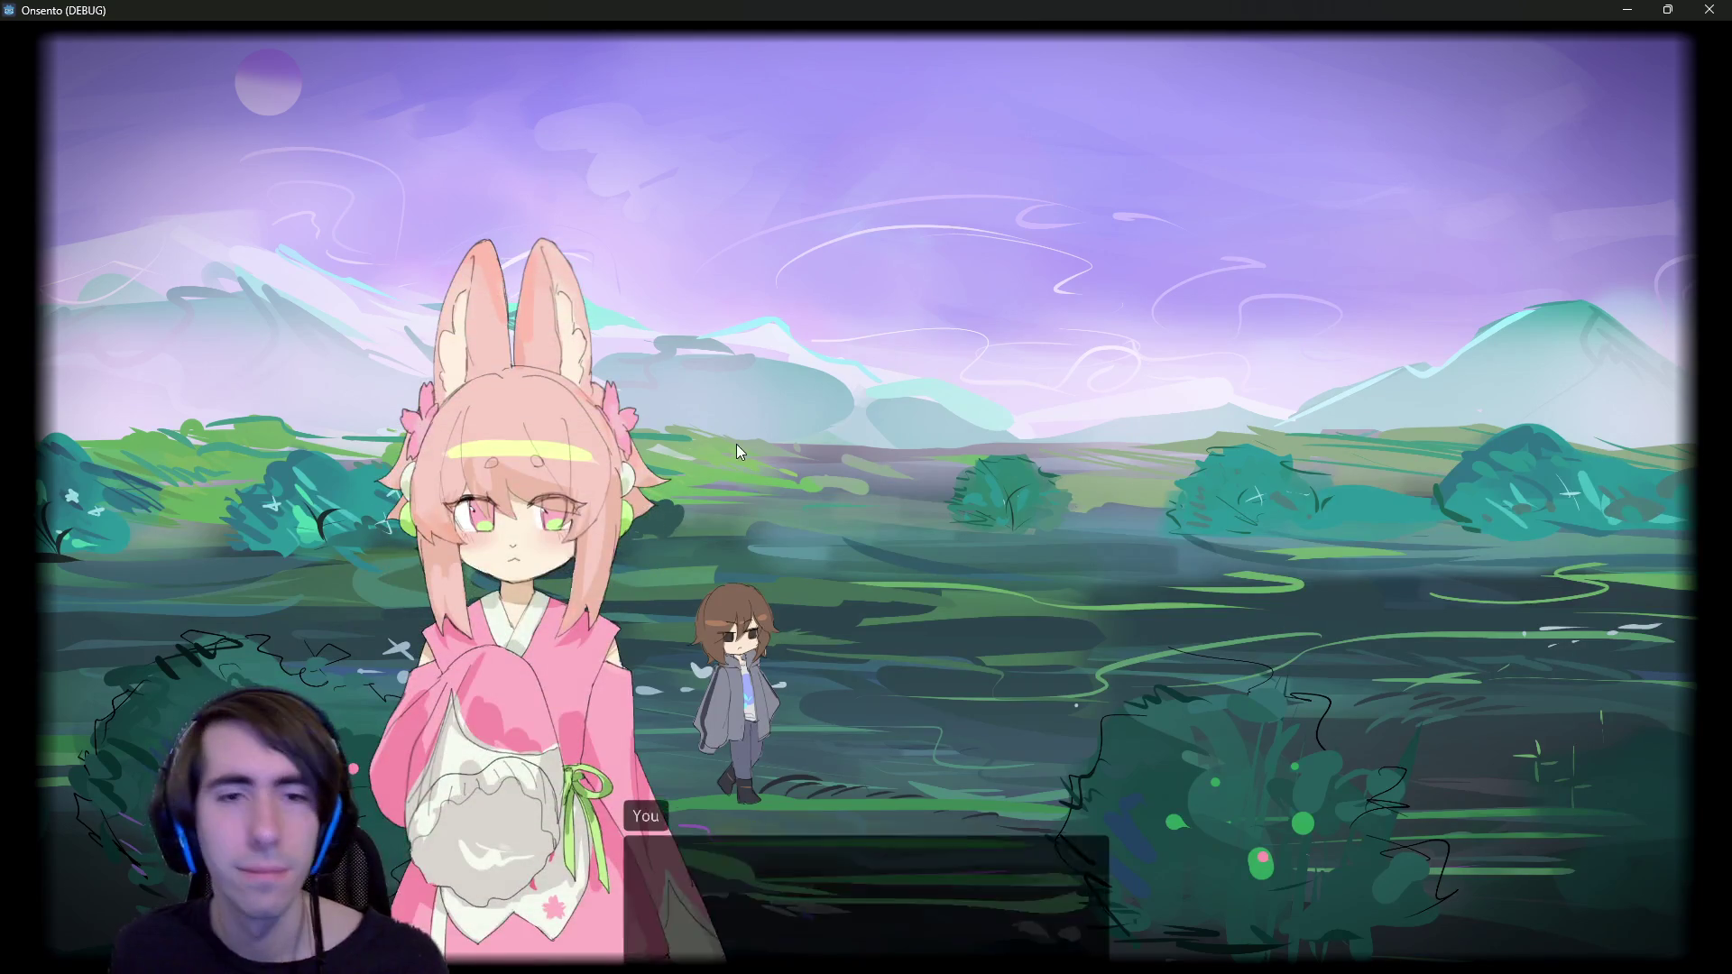
{"action": "left_click", "coordinate": [739, 385]}
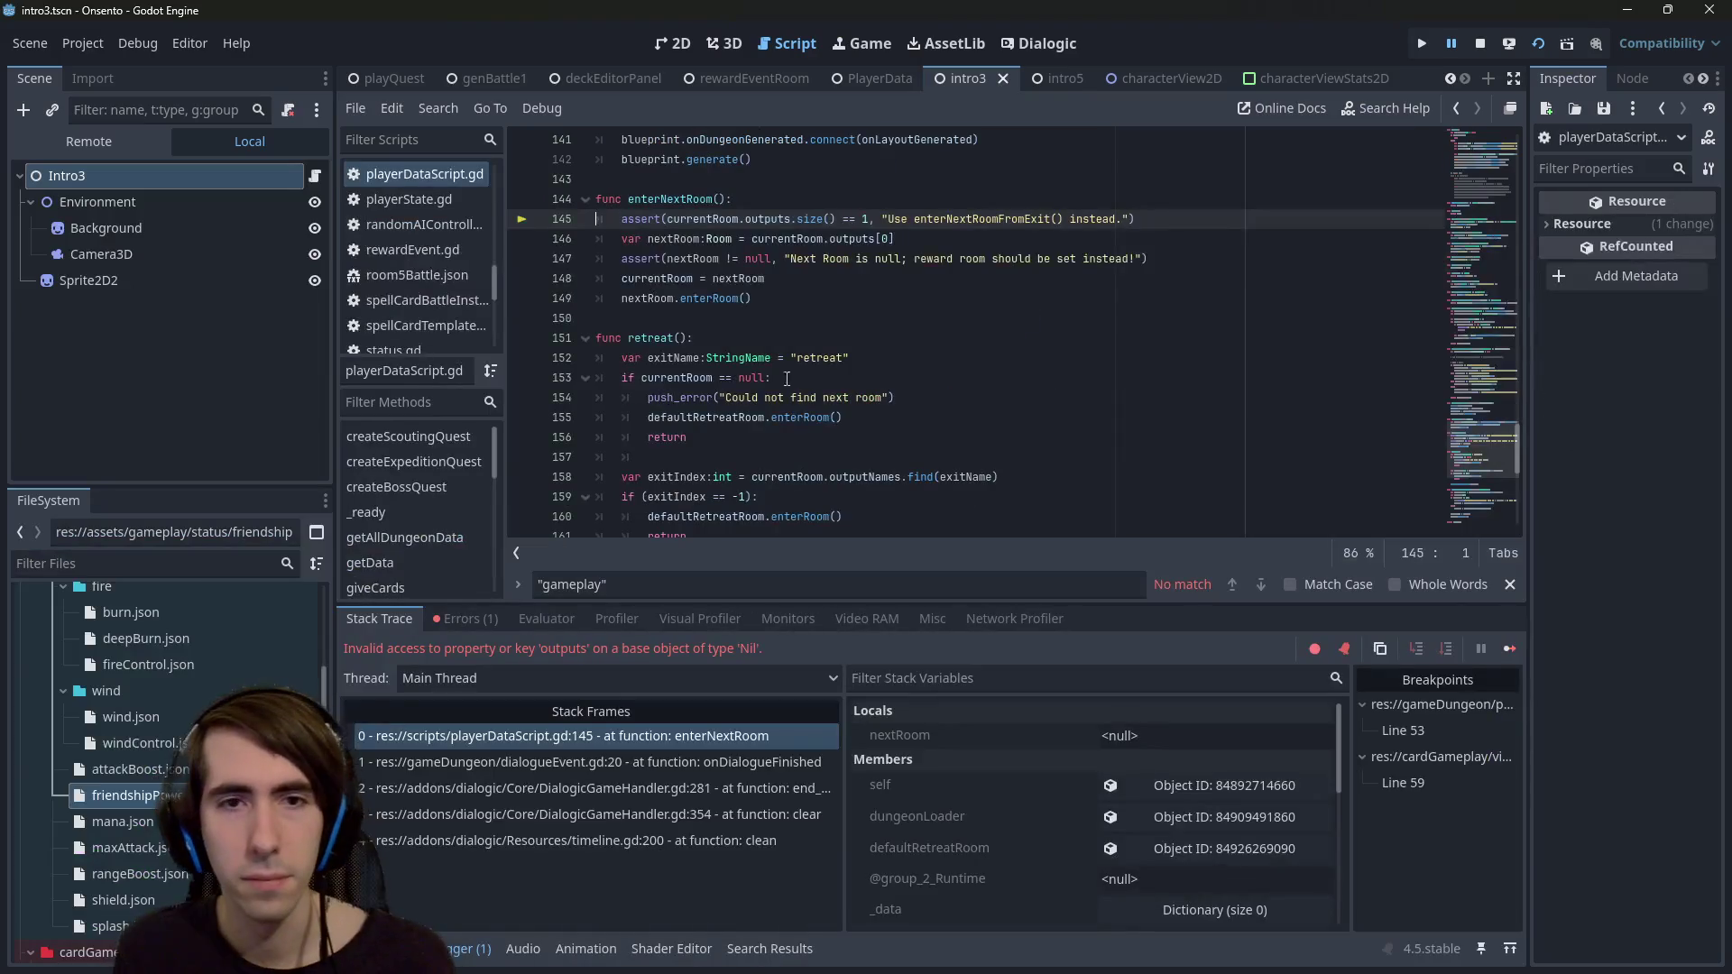
- Stop the crashed session and open intro4.tscn via quick search
{"action": "left_click", "coordinate": [1481, 44]}
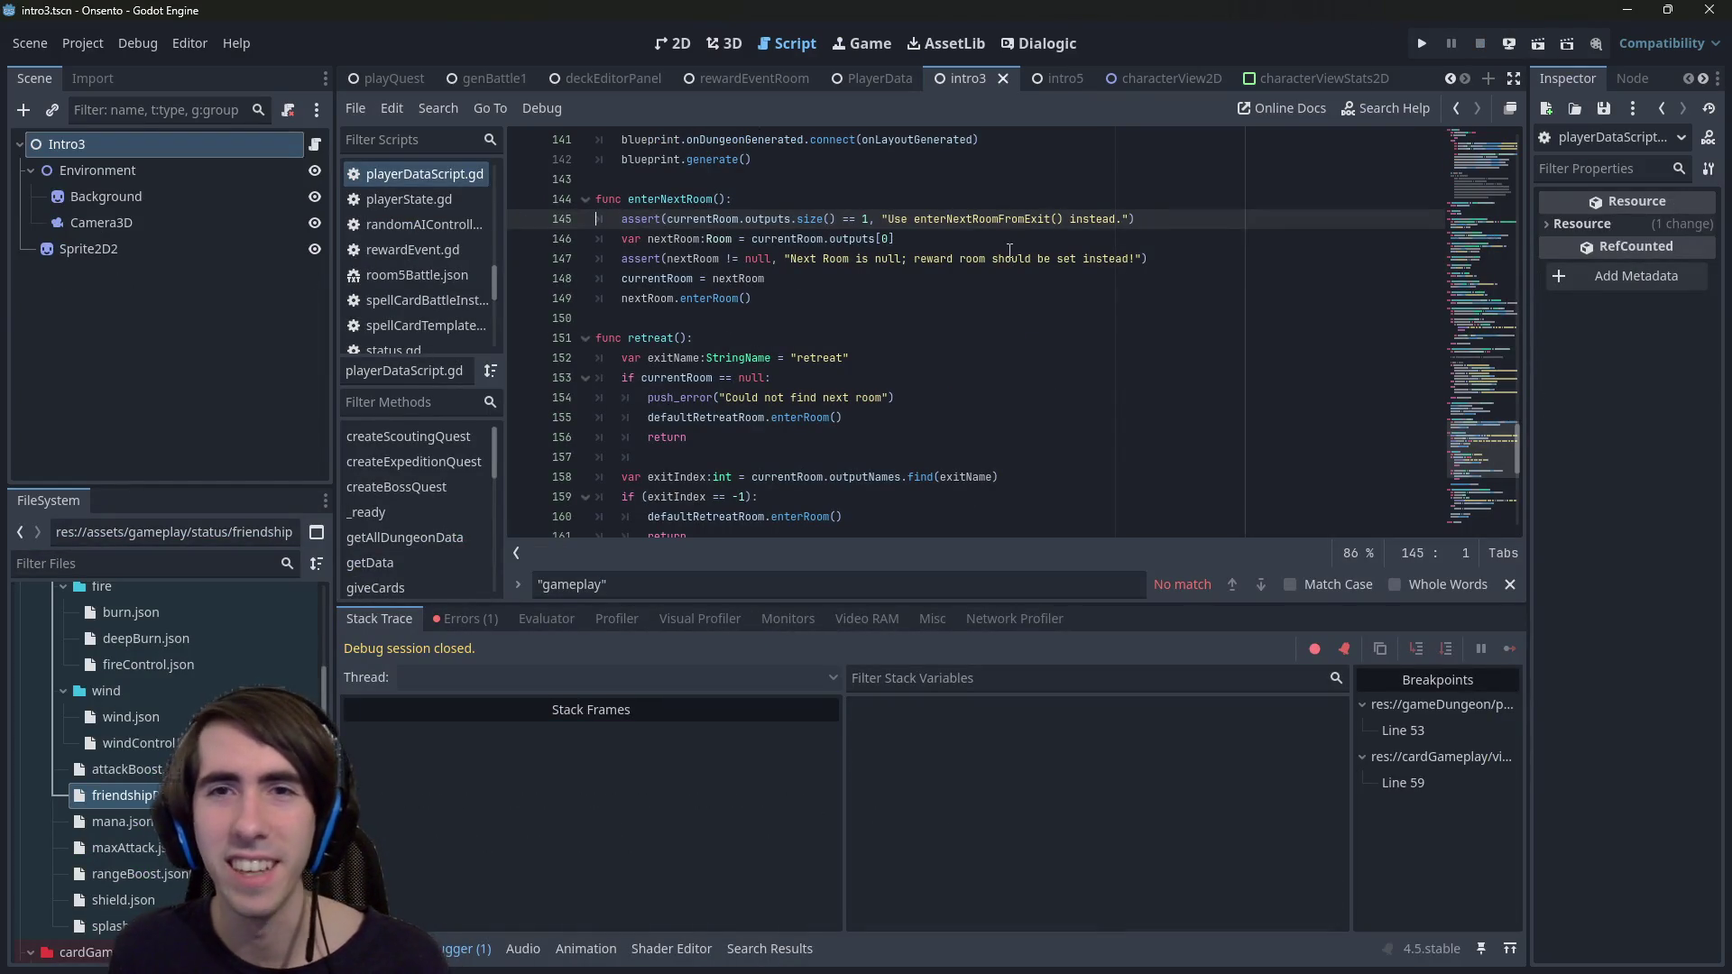
{"action": "left_click", "coordinate": [1009, 259]}
{"action": "key", "text": "shift+alt+o"}
{"action": "type", "text": "intro4"}
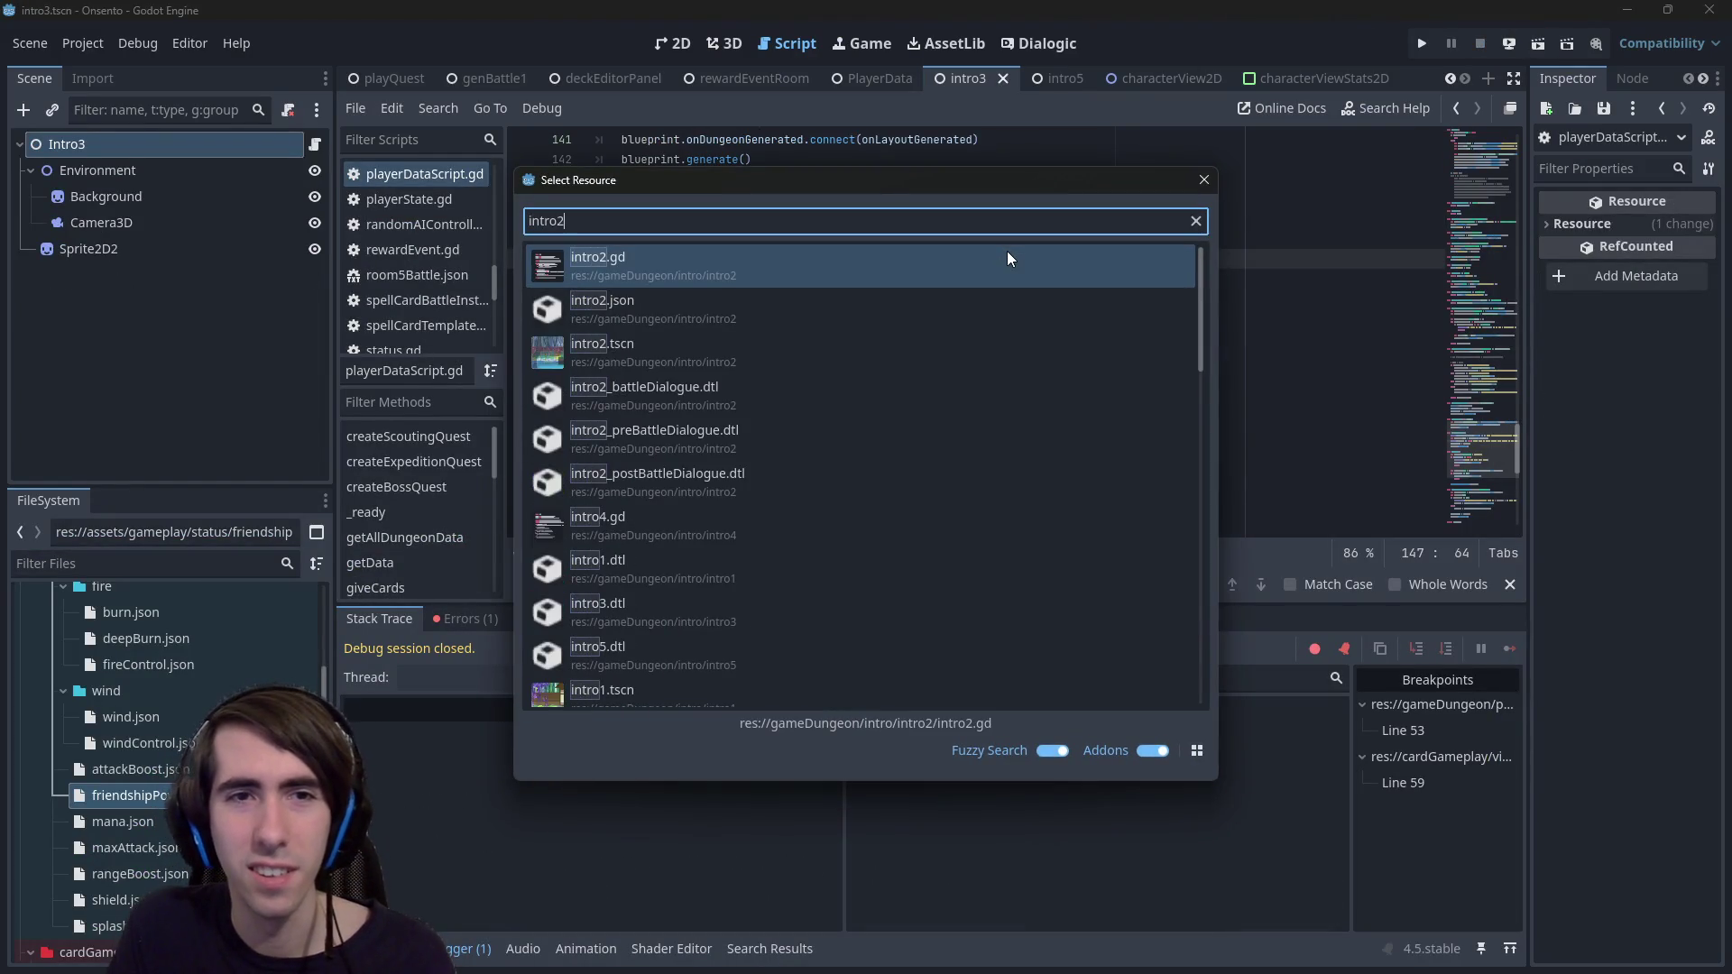
{"action": "key", "text": "Down"}
{"action": "key", "text": "Down"}
{"action": "key", "text": "Return"}
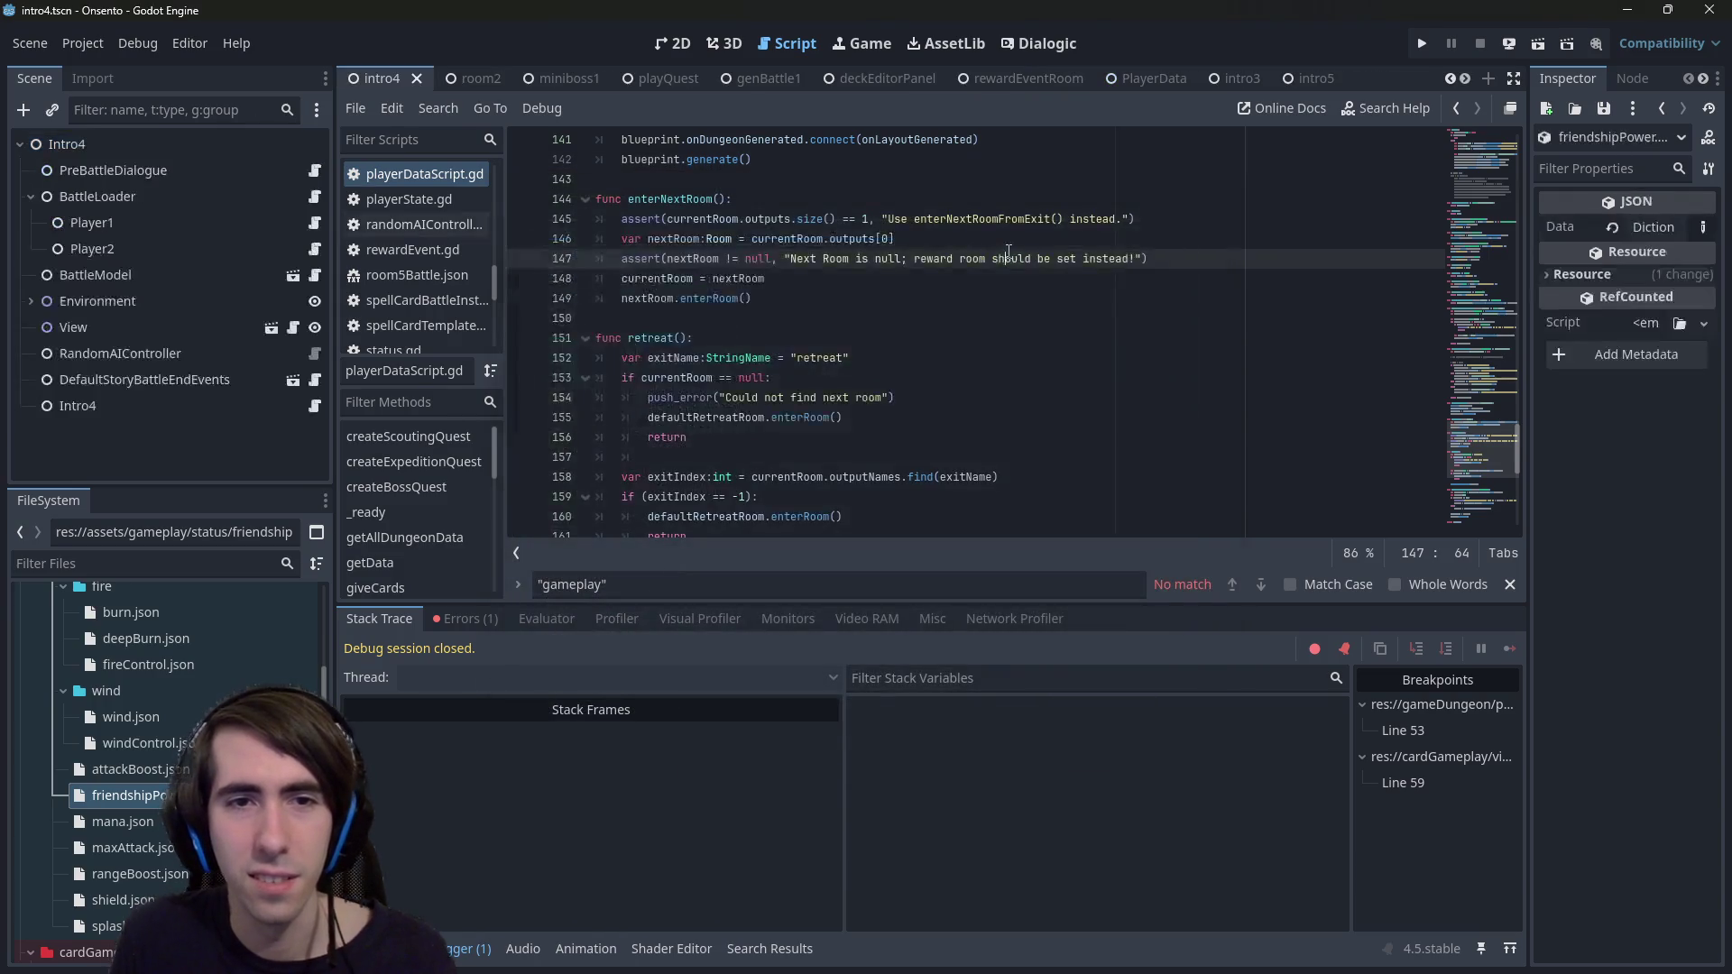
- Run intro4 and play the nekomata and fox-girl cards onto the field
{"action": "left_click", "coordinate": [1506, 42]}
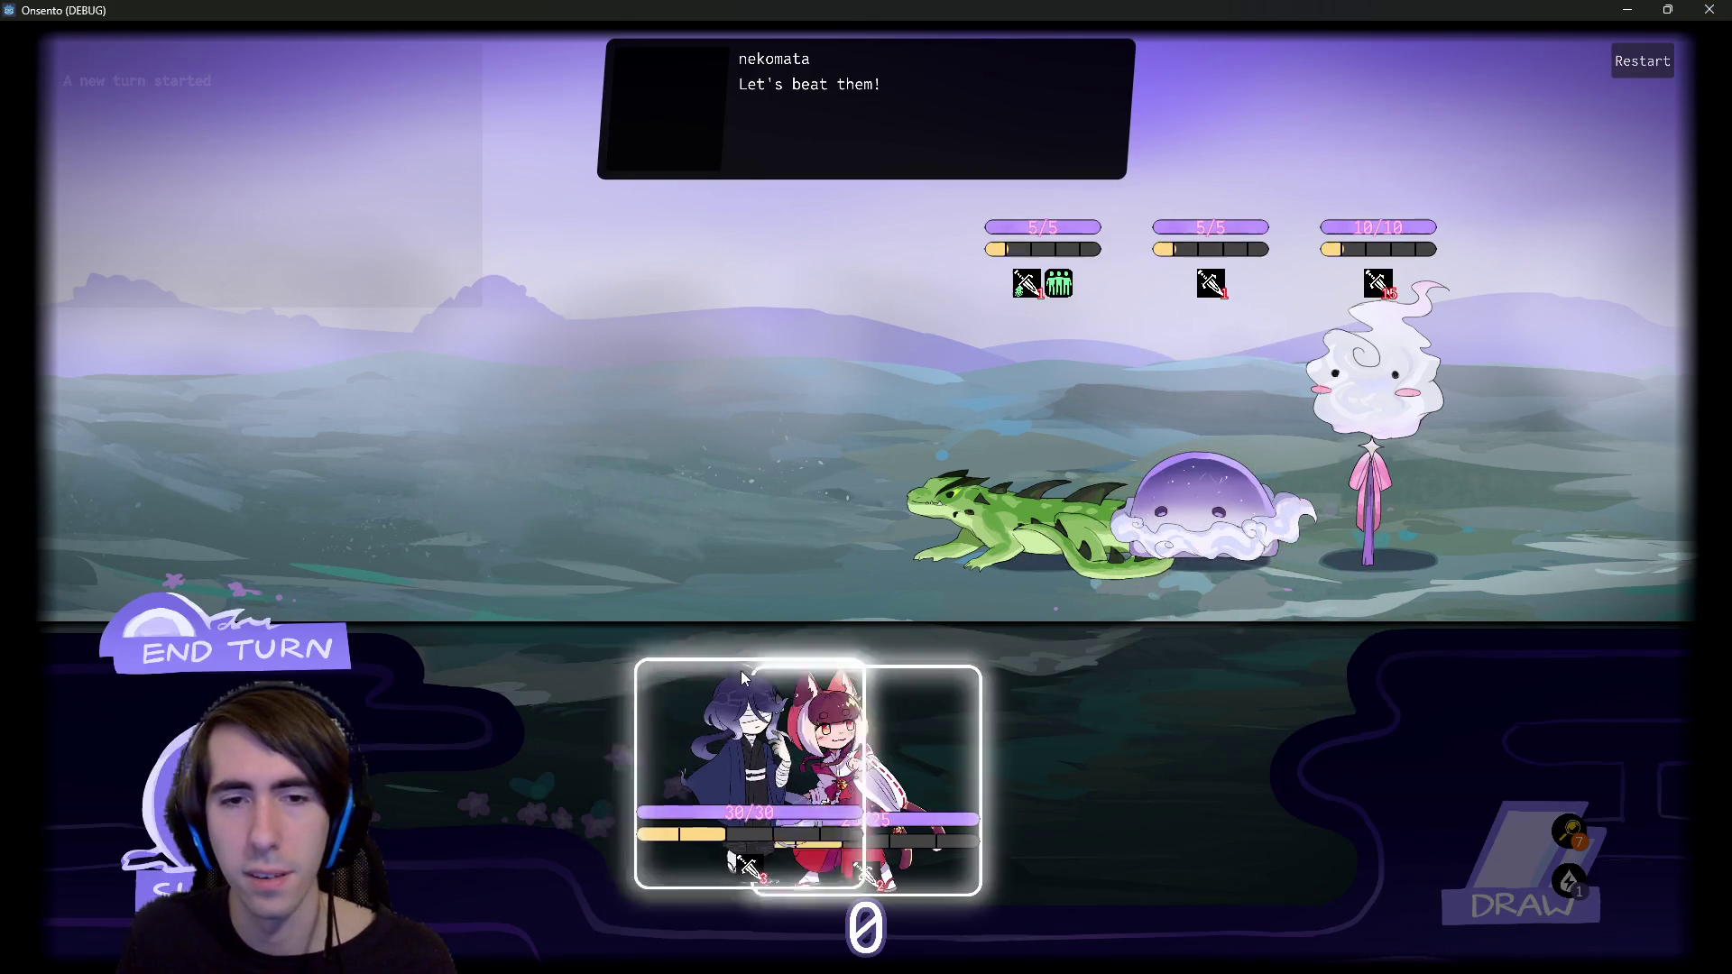
{"action": "left_click", "coordinate": [745, 678]}
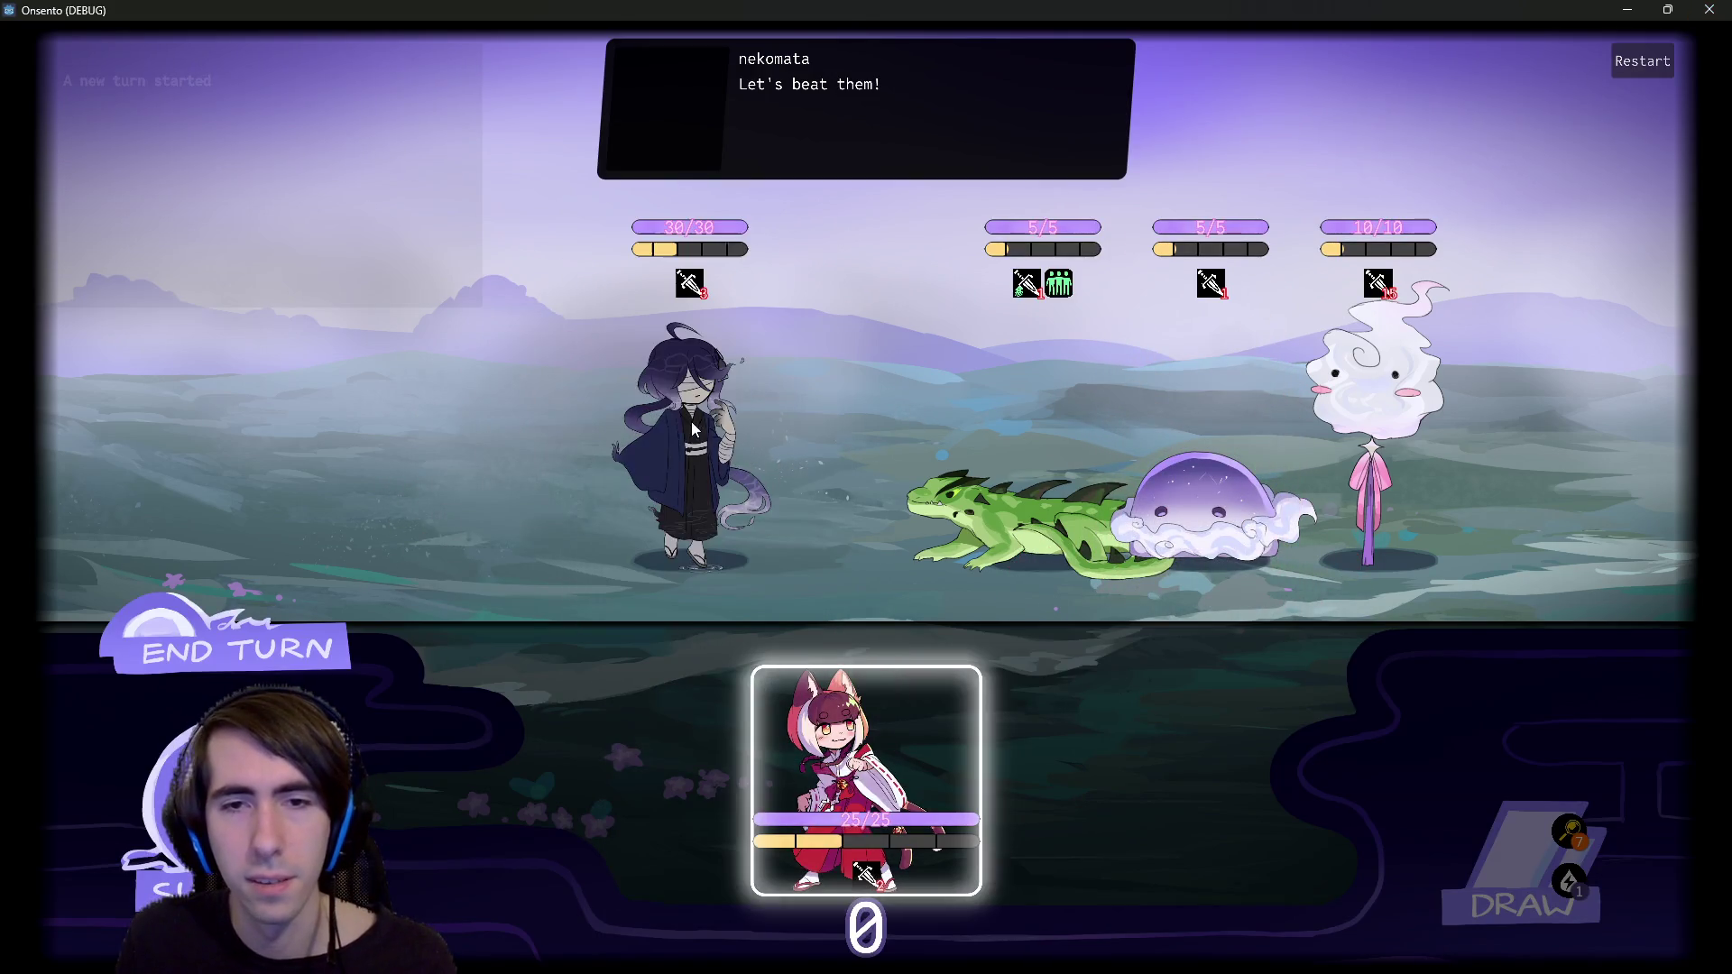
{"action": "left_click", "coordinate": [826, 668]}
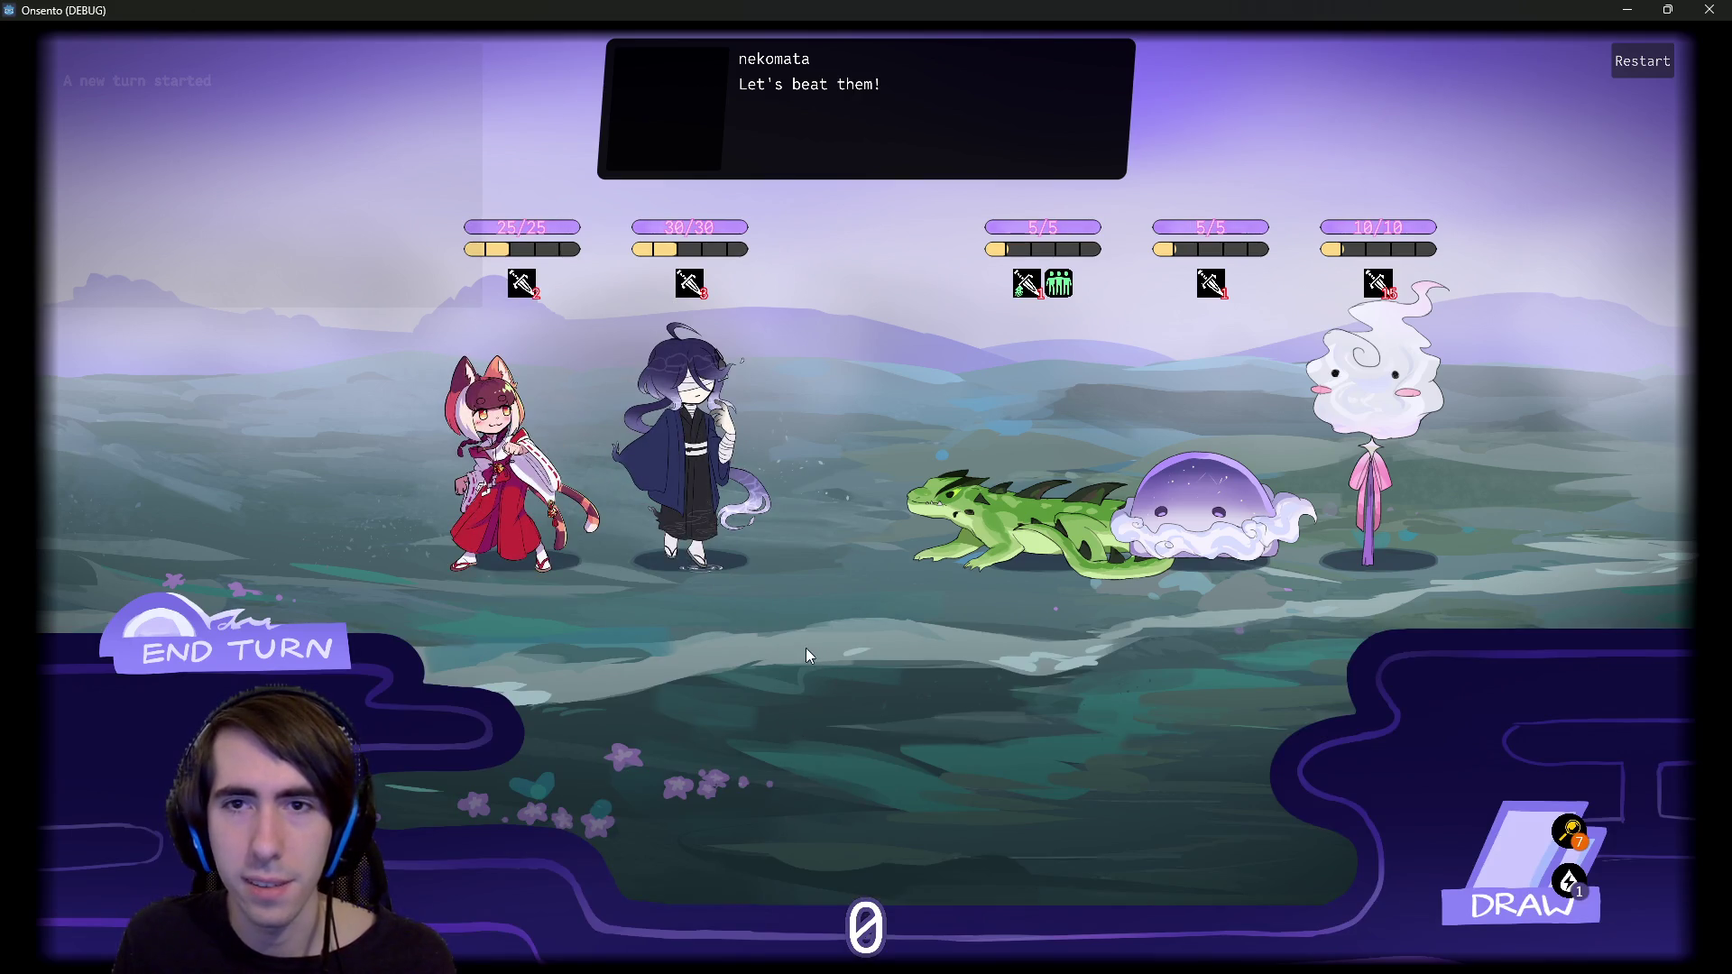
- Inspect the paused FriendshipPower status object's Data dictionary and its description text
{"action": "mouse_move", "coordinate": [1070, 289]}
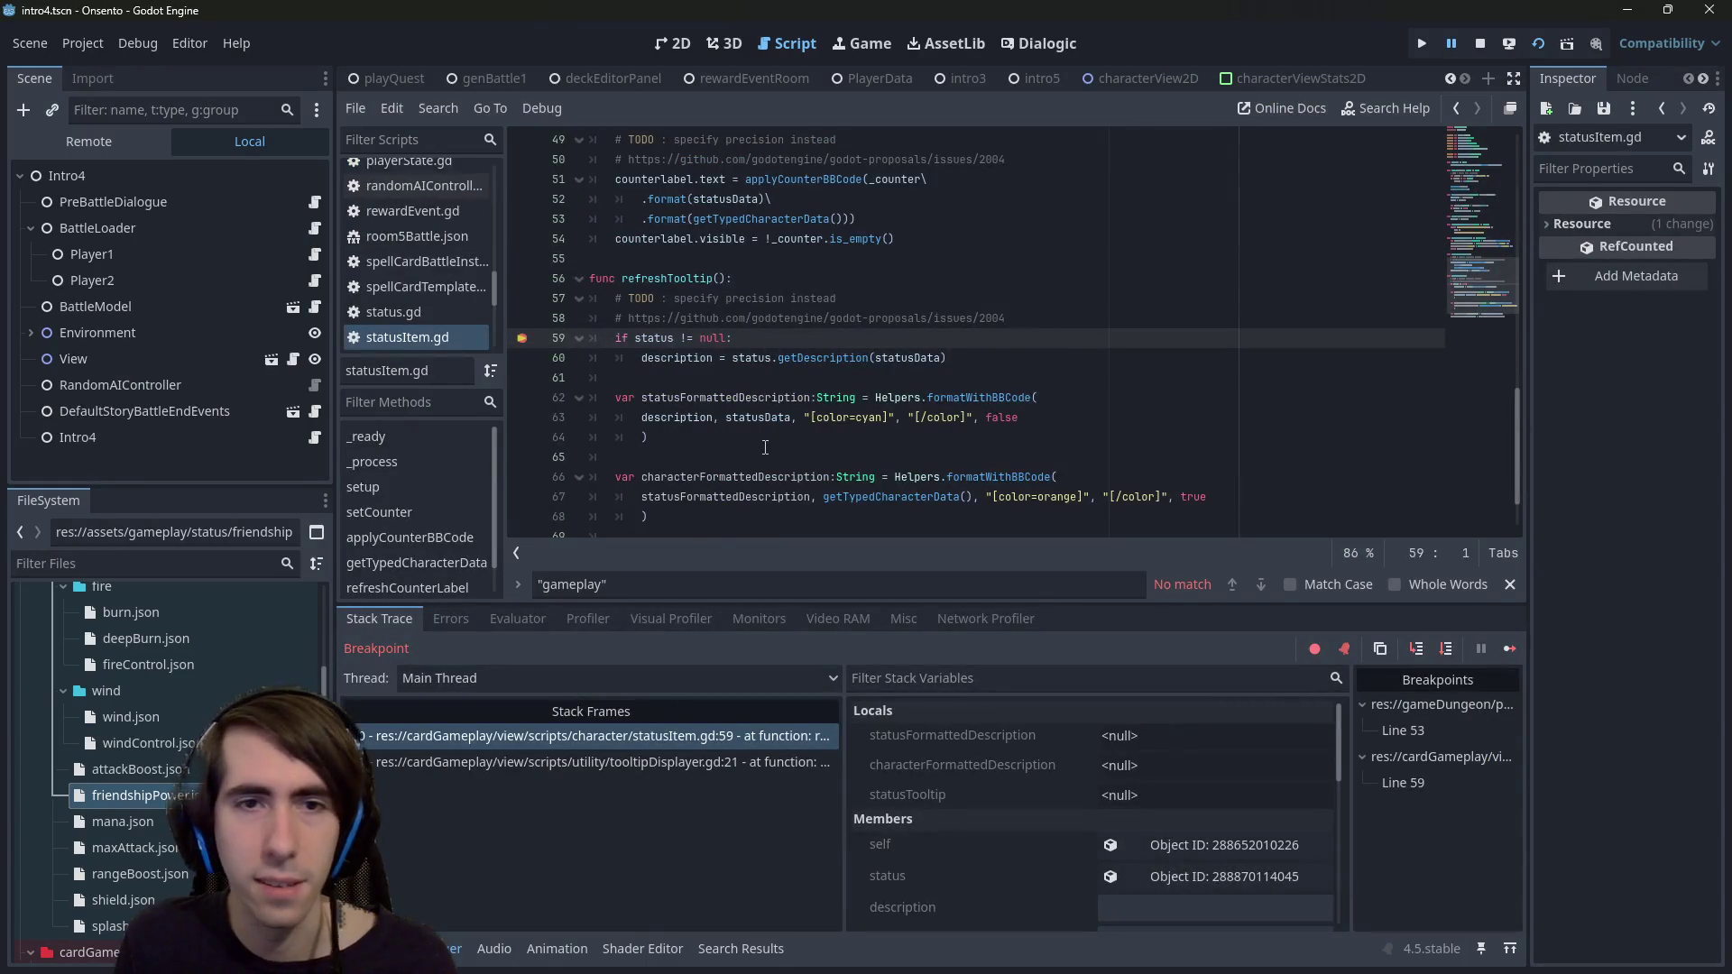
{"action": "mouse_move", "coordinate": [659, 335]}
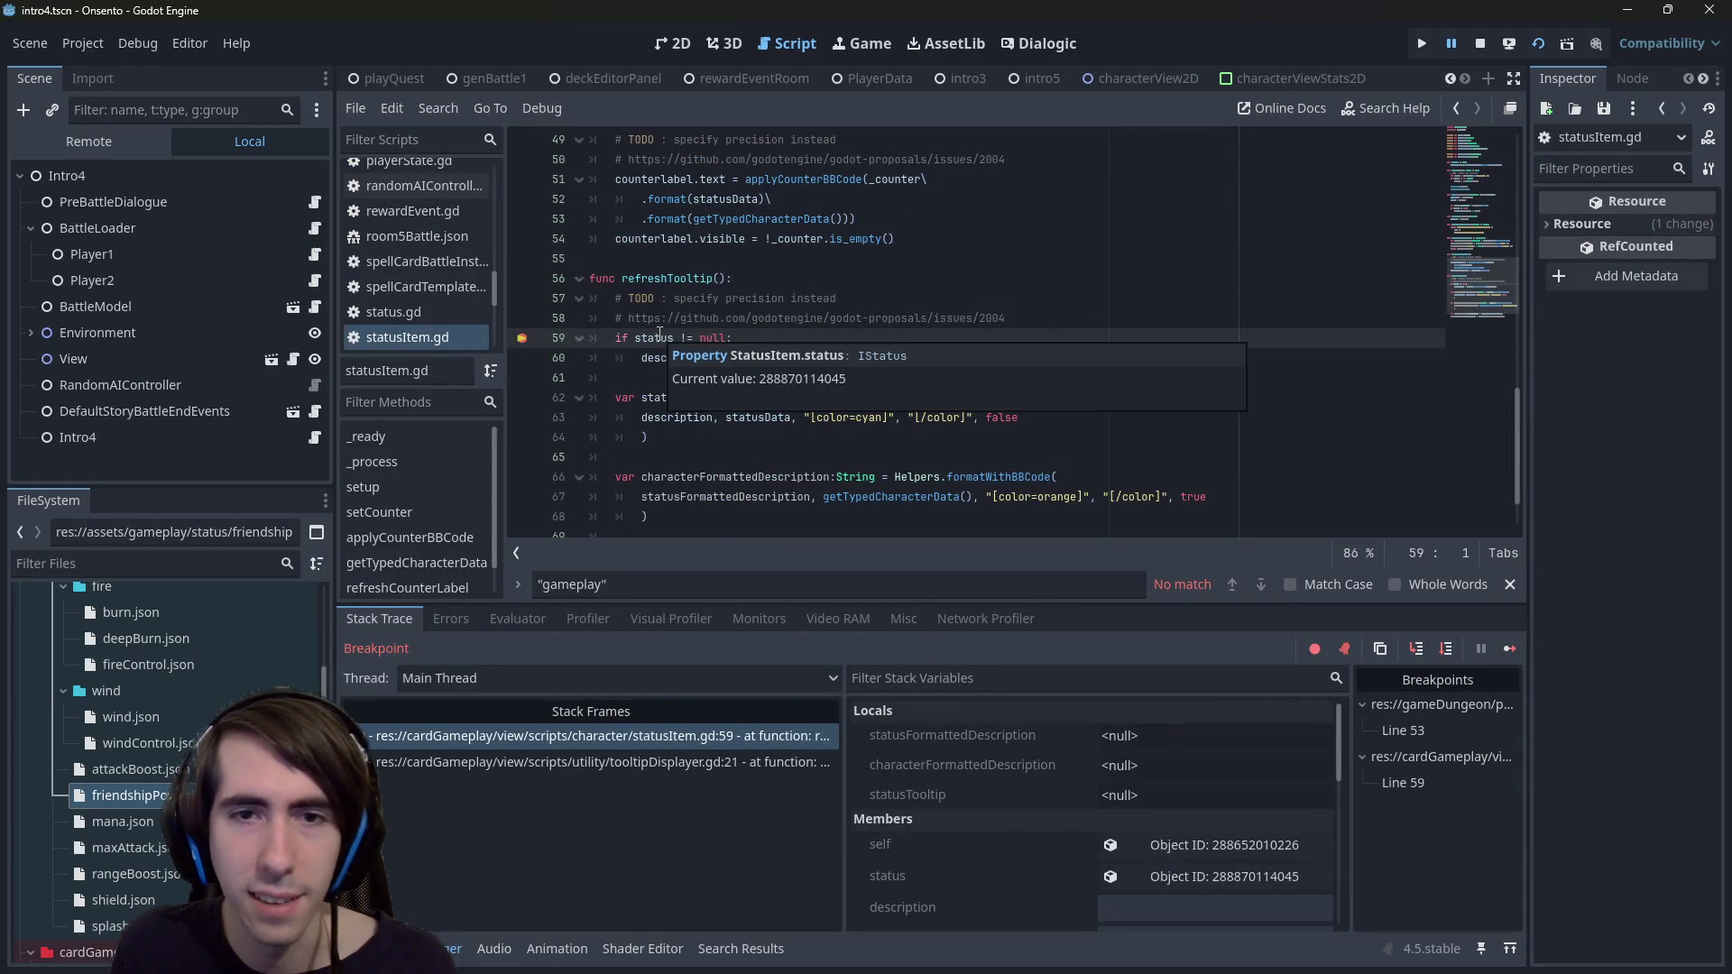
{"action": "left_click", "coordinate": [1158, 872]}
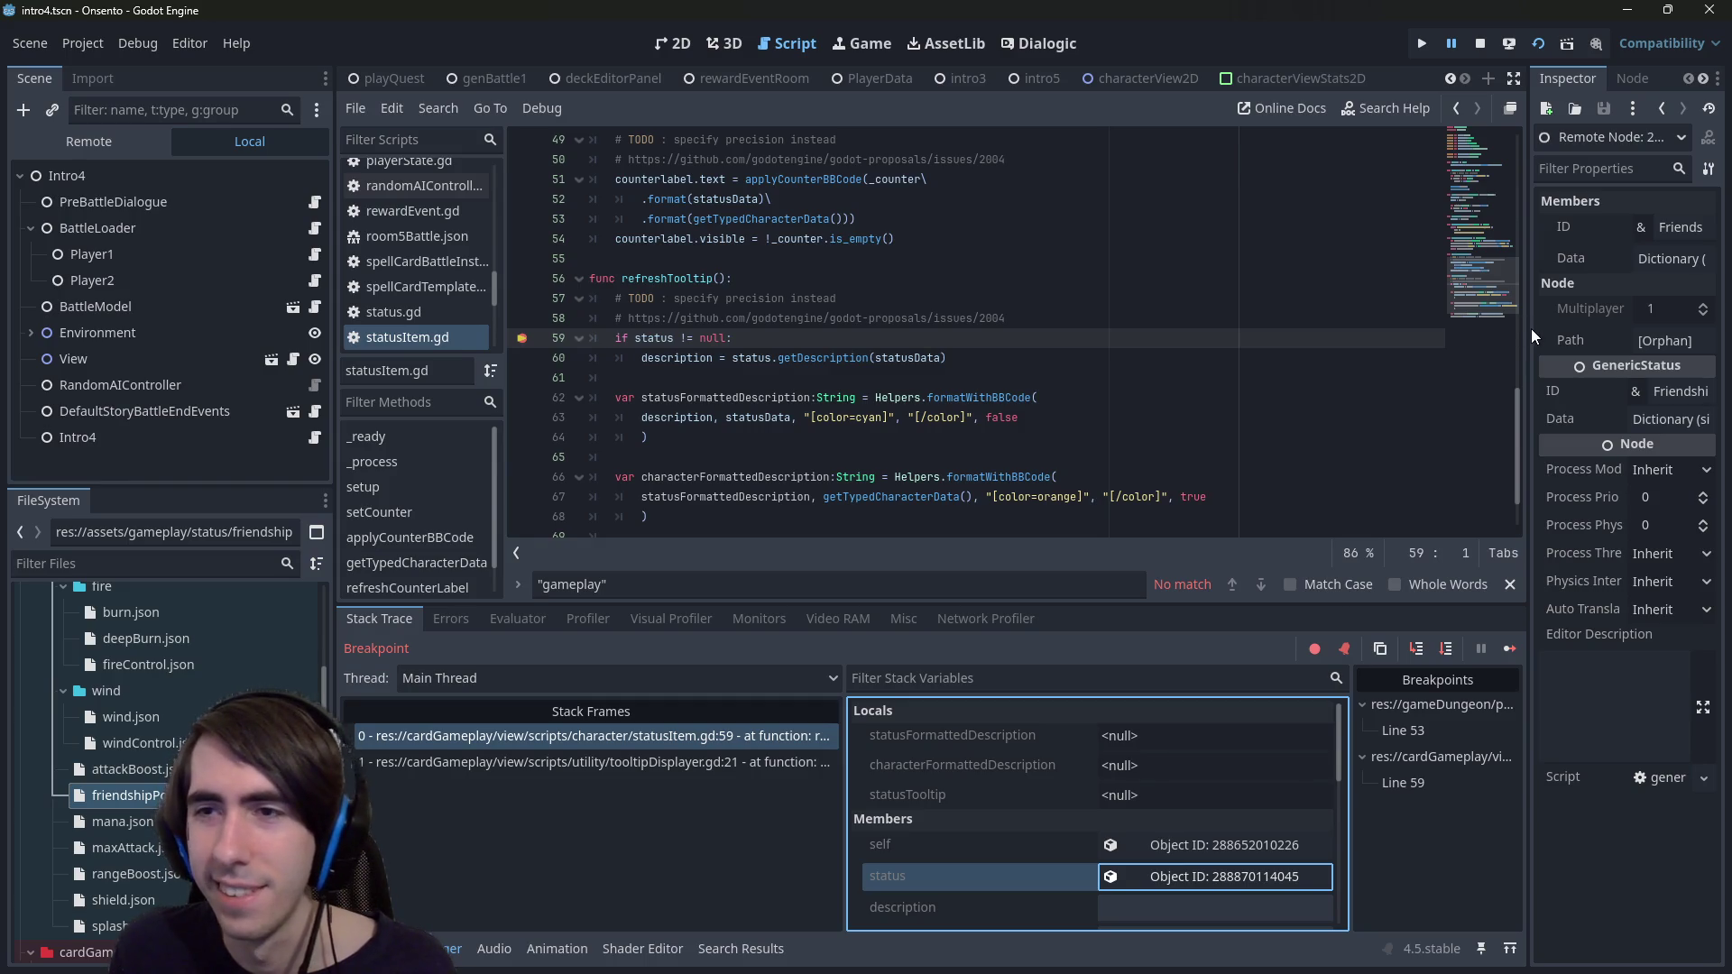
{"action": "left_click_drag", "start_coordinate": [1531, 328], "coordinate": [1251, 325]}
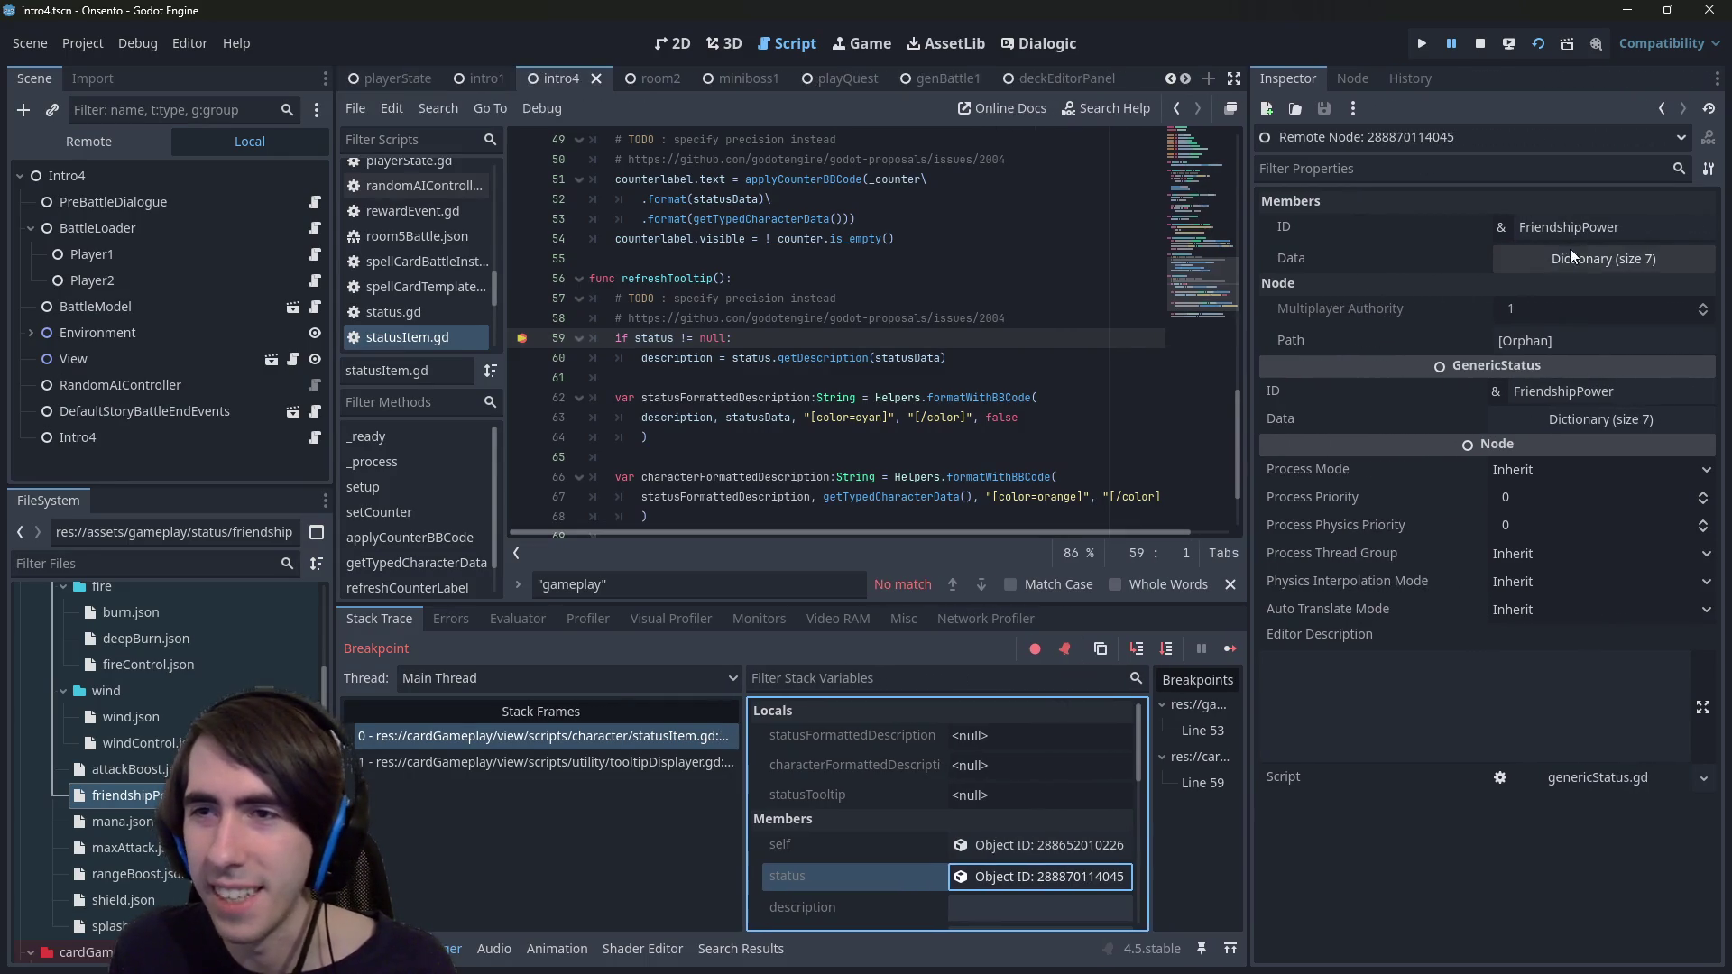
{"action": "left_click", "coordinate": [1592, 260]}
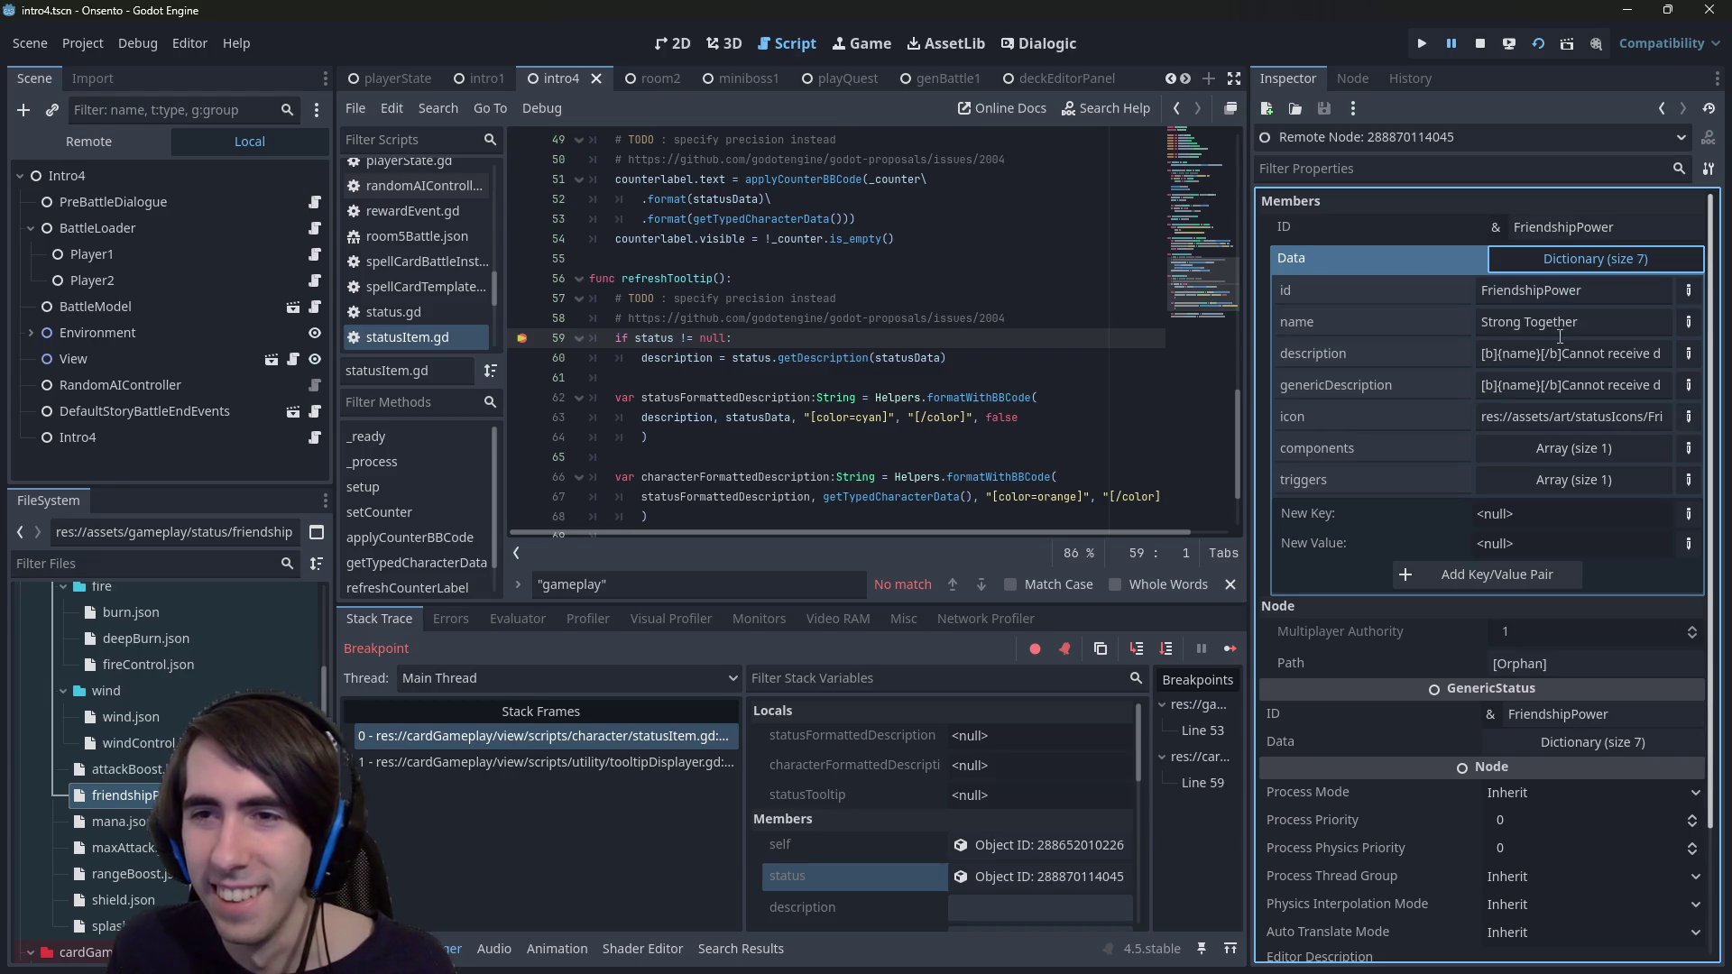
{"action": "mouse_move", "coordinate": [1518, 356]}
{"action": "left_mouse_down"}
{"action": "mouse_move", "coordinate": [1660, 361]}
{"action": "mouse_move", "coordinate": [1352, 372]}
{"action": "left_mouse_up"}
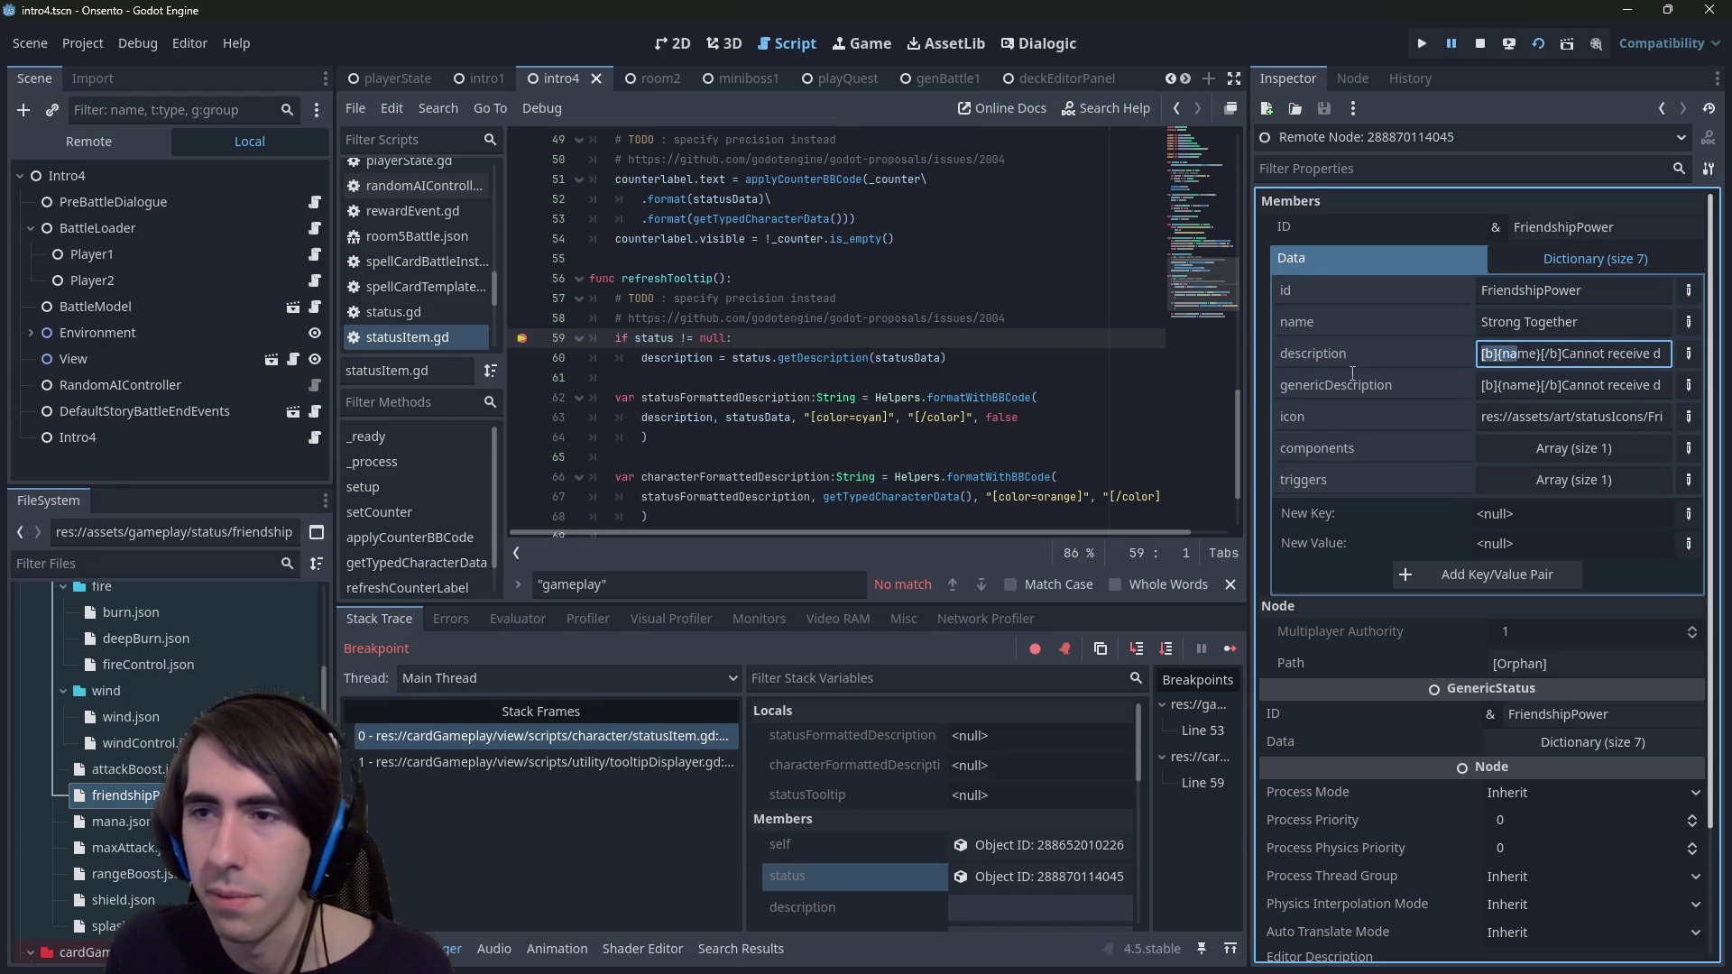
- Step into and out of getDescription, confirming statusData holds only the FriendshipPower id
{"action": "left_click", "coordinate": [987, 380]}
{"action": "left_click", "coordinate": [1177, 647]}
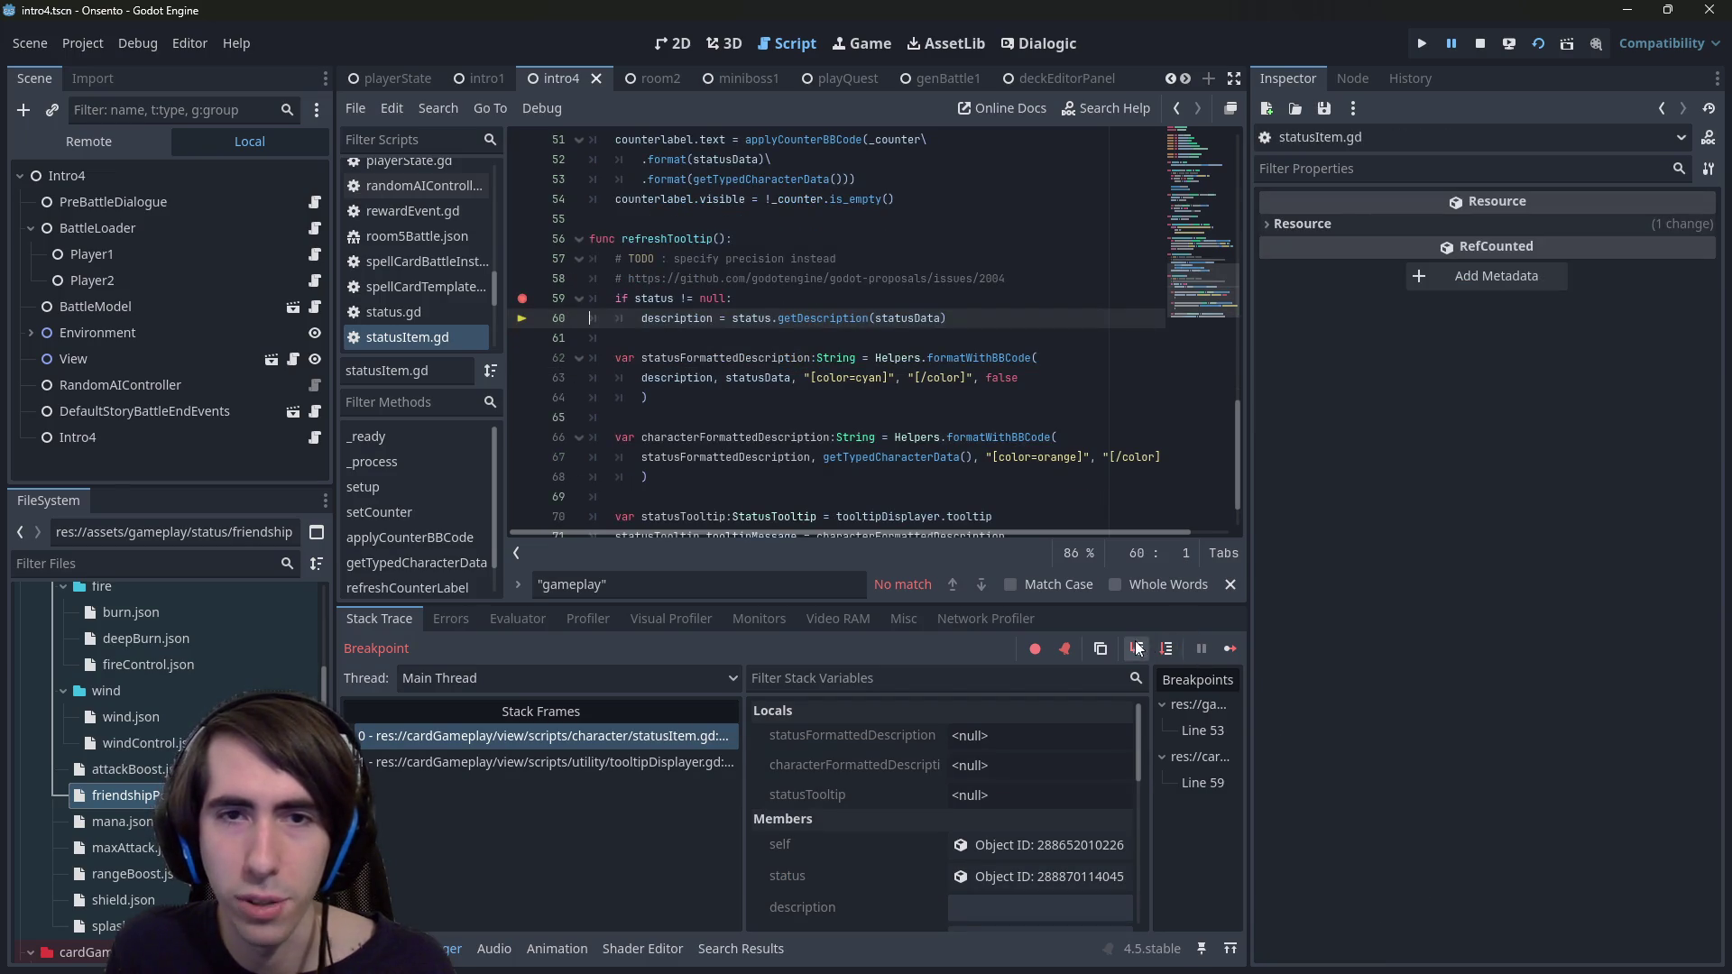
{"action": "left_click", "coordinate": [1134, 649]}
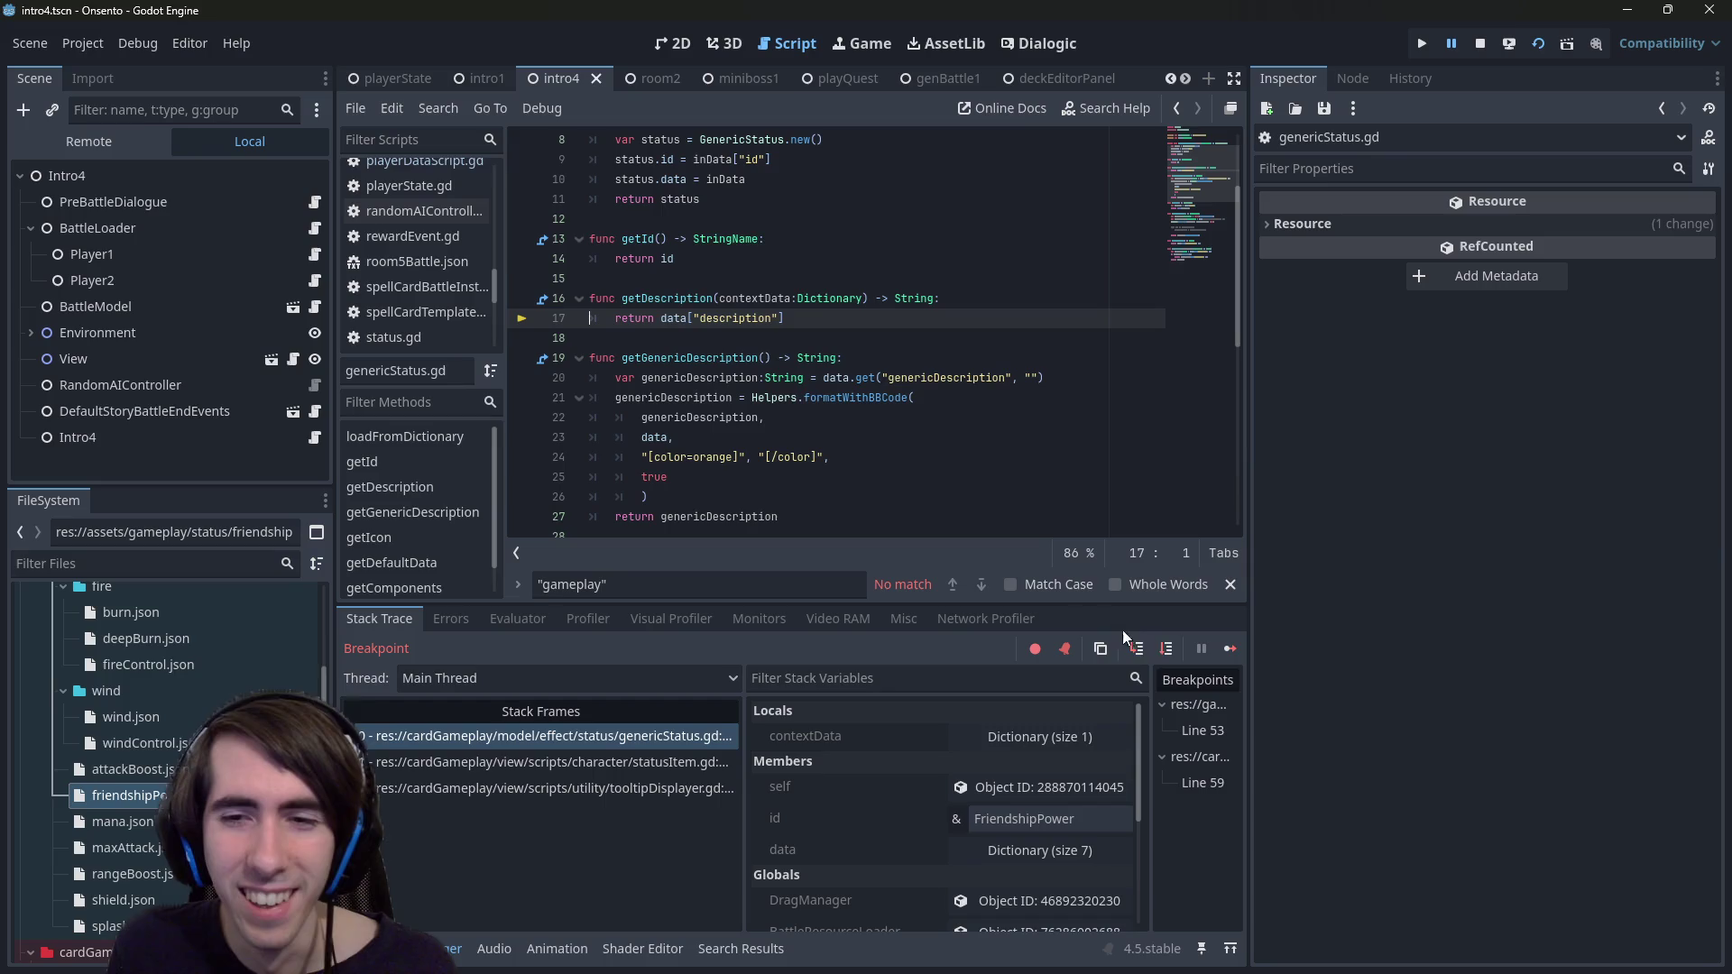
{"action": "left_click", "coordinate": [1166, 649]}
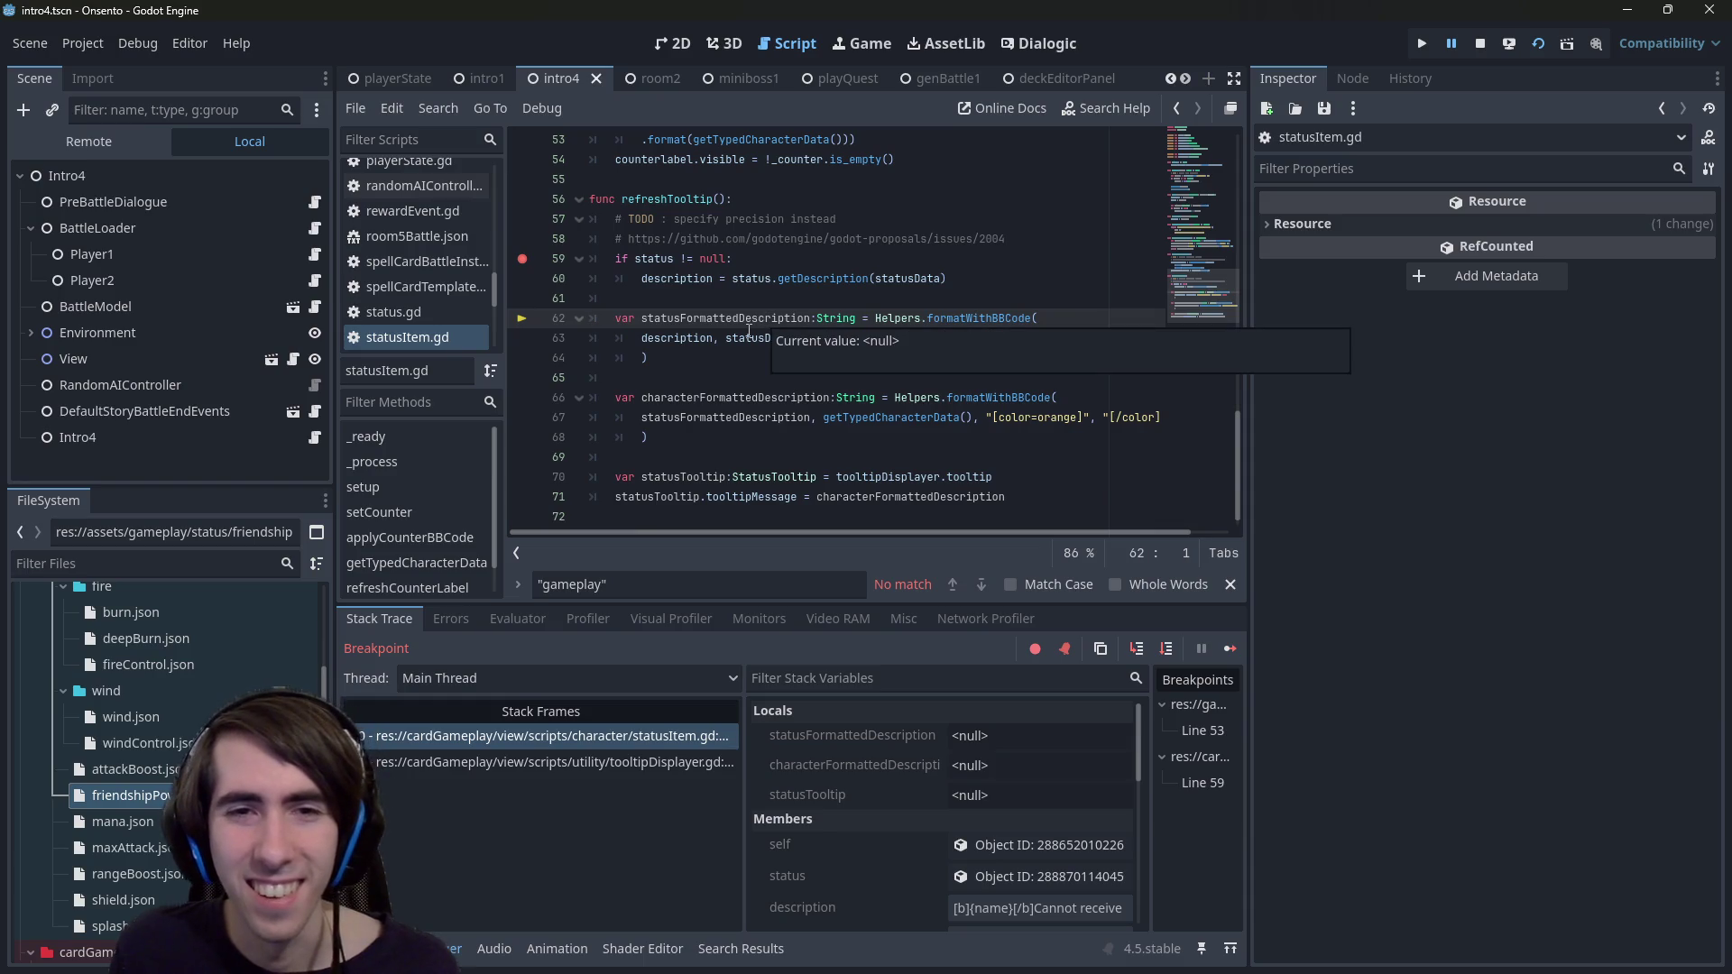
{"action": "mouse_move", "coordinate": [750, 341]}
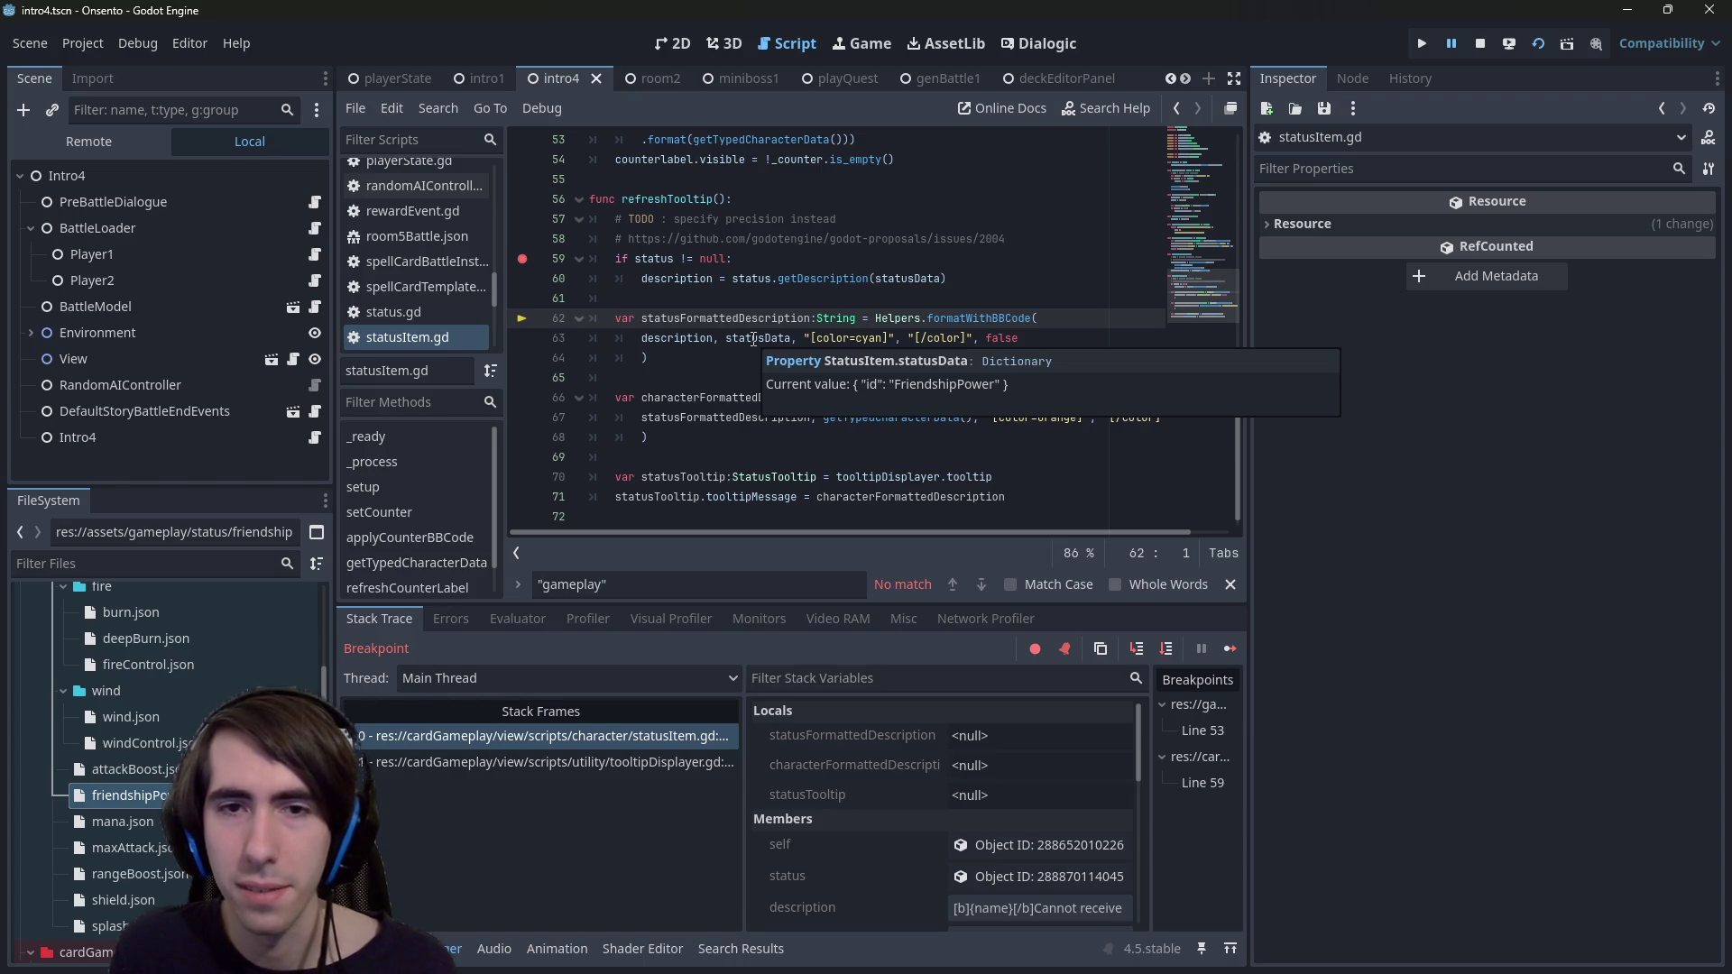
{"action": "double_click", "coordinate": [753, 340]}
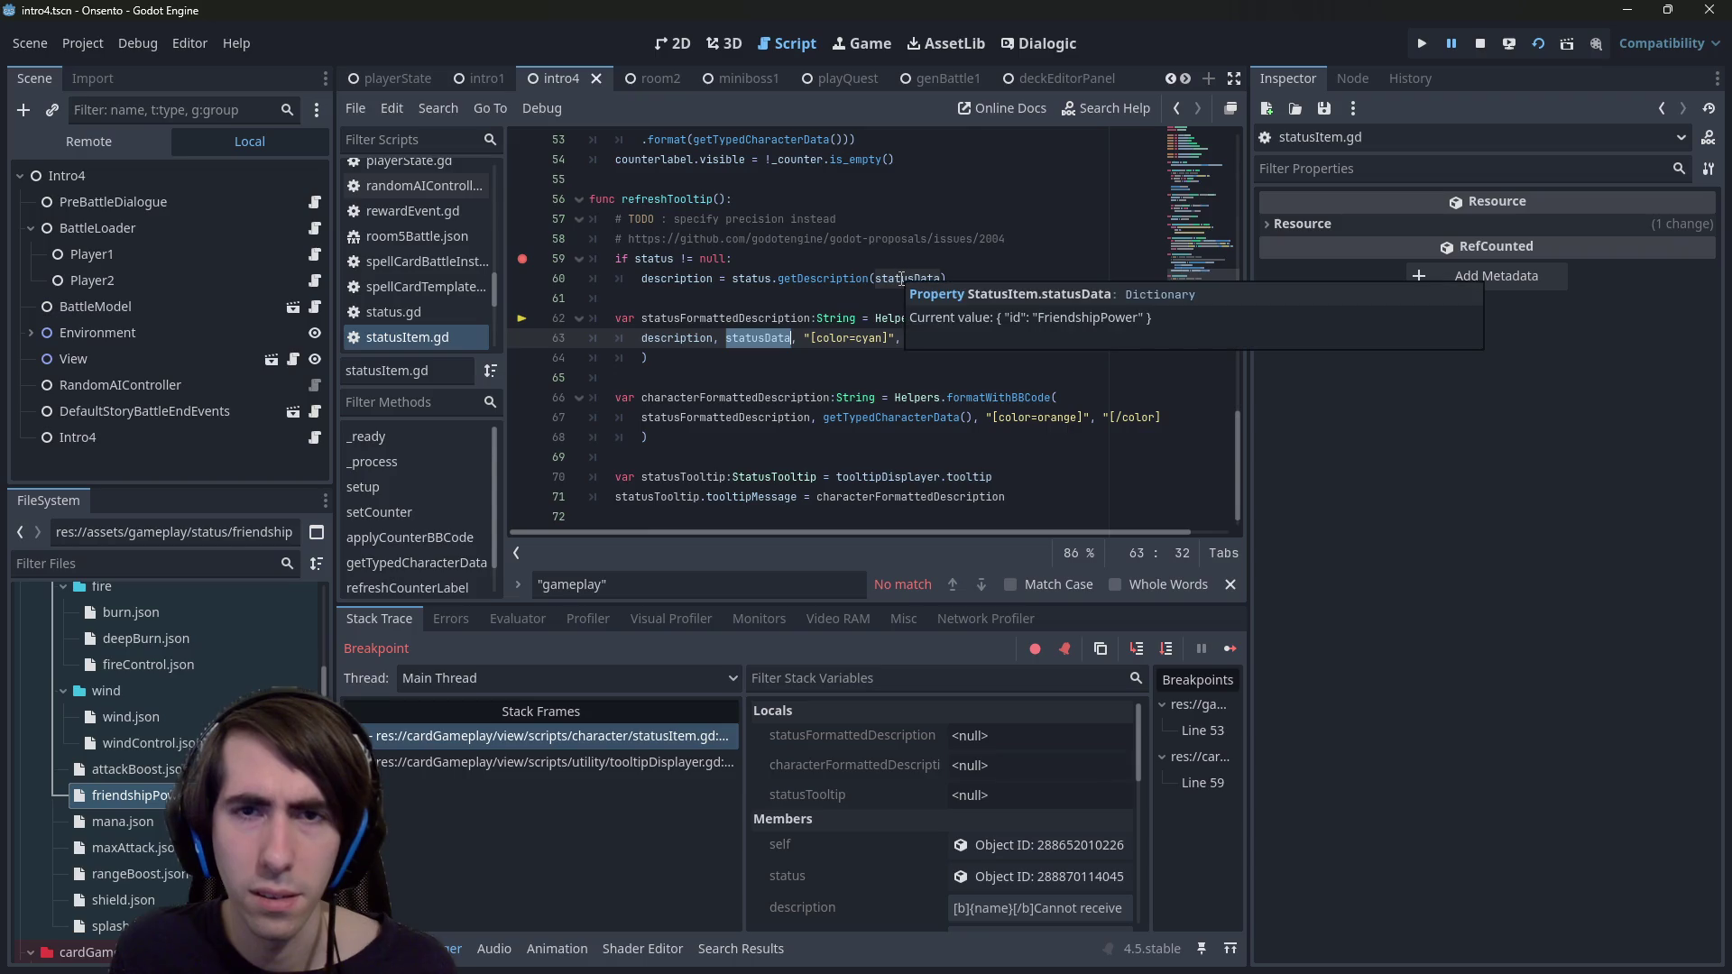
{"action": "mouse_move", "coordinate": [898, 278]}
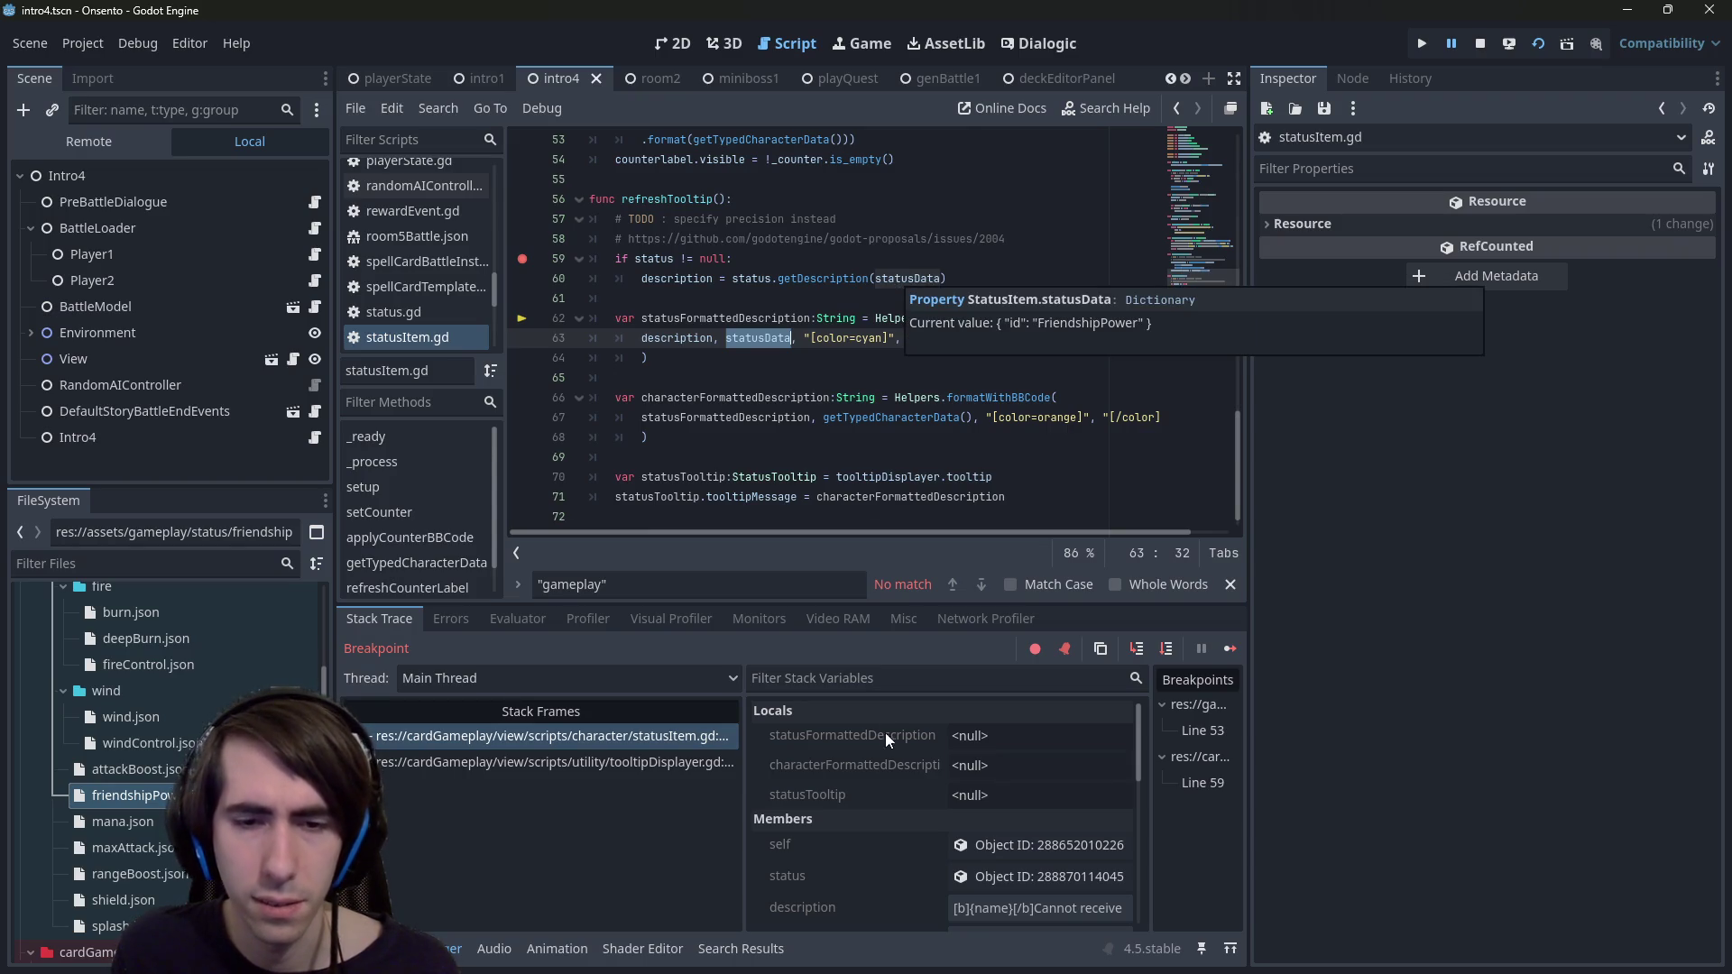
- Inspect the FriendshipPower status object, expanding and collapsing its seven-entry Data dictionary
{"action": "left_click", "coordinate": [966, 877]}
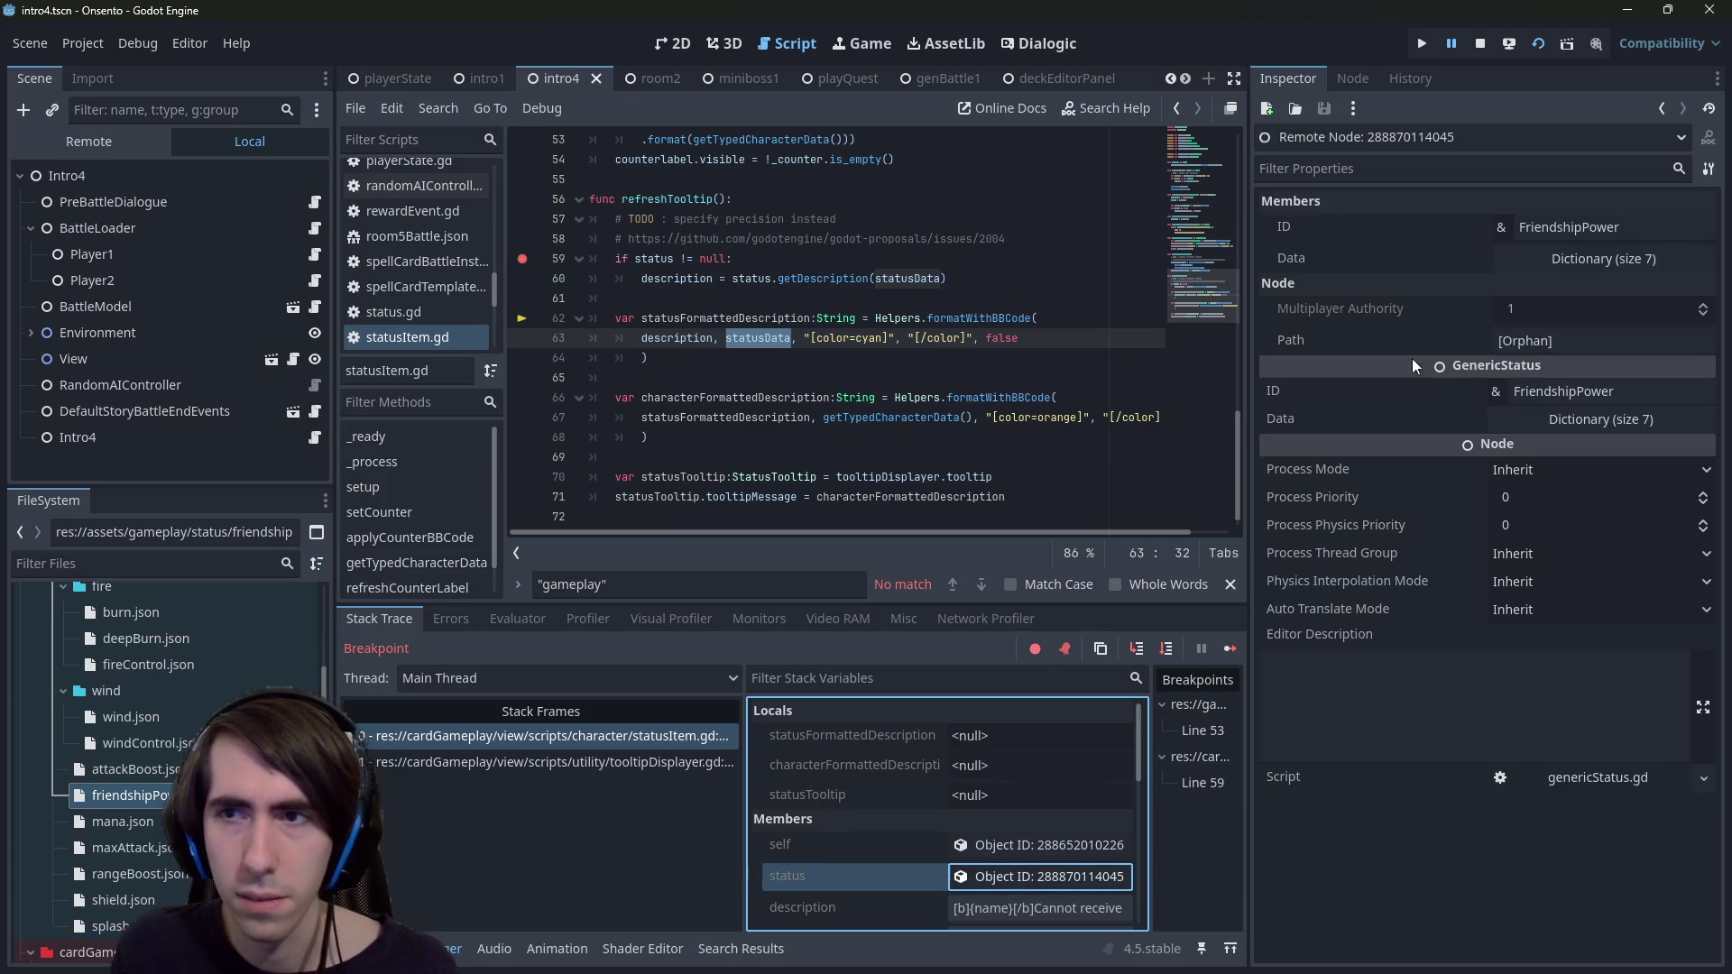
{"action": "left_click", "coordinate": [1536, 259]}
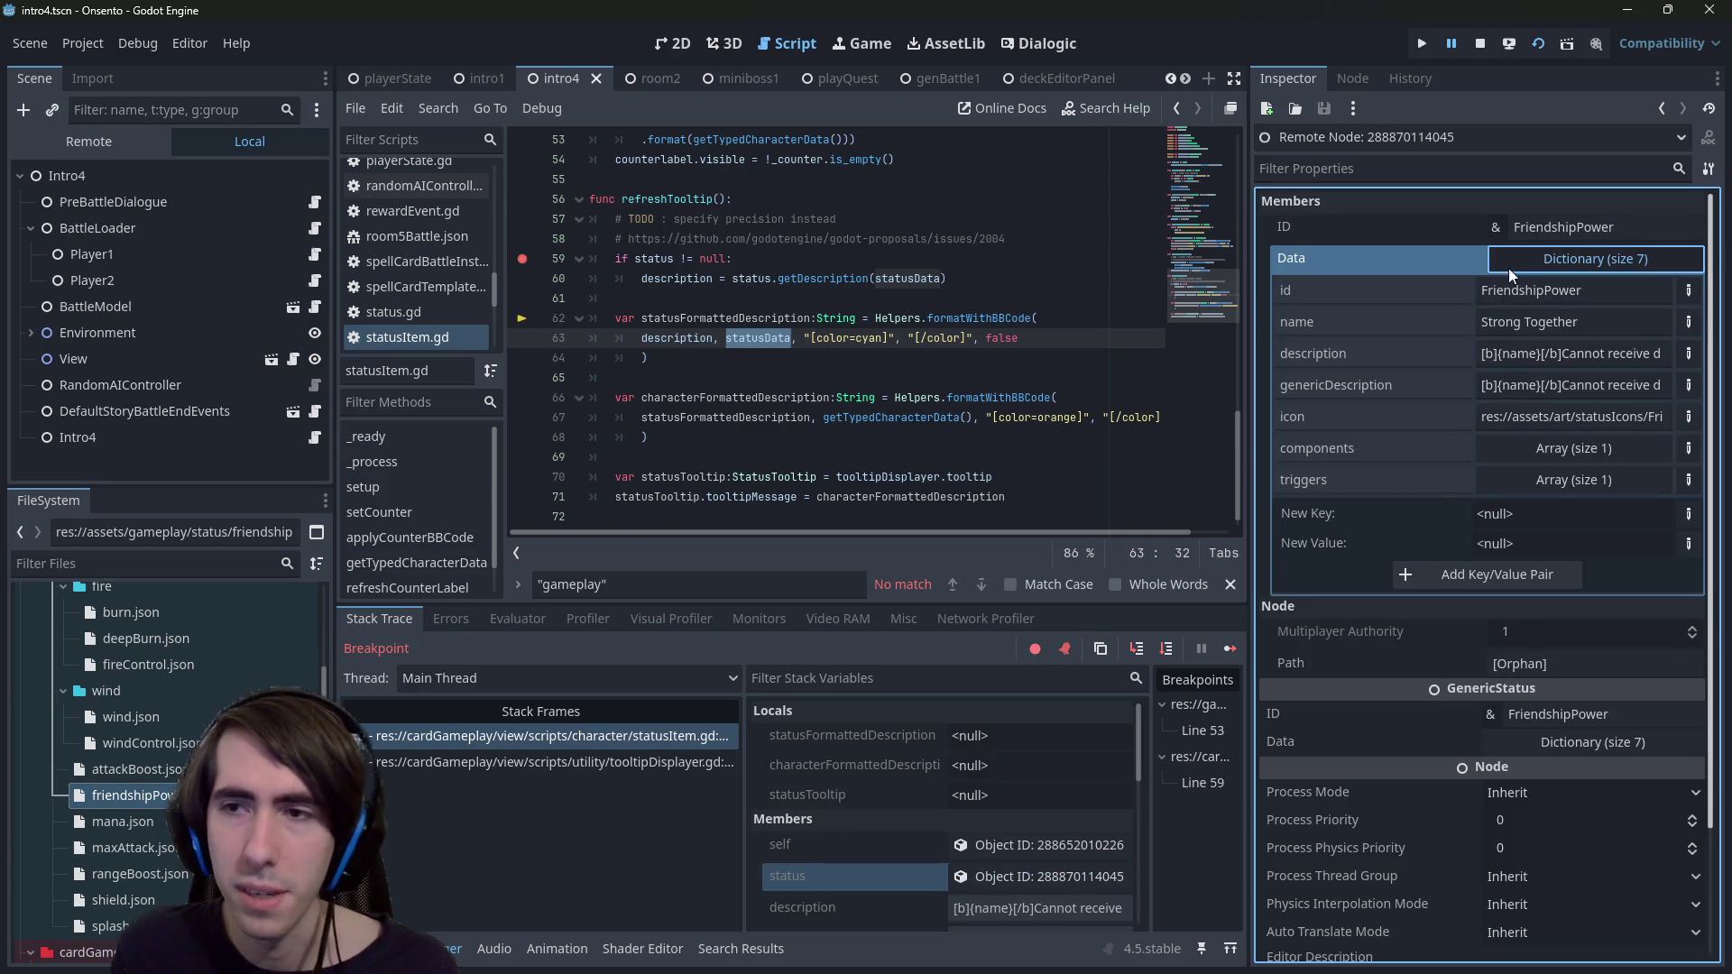
{"action": "left_click", "coordinate": [1539, 262]}
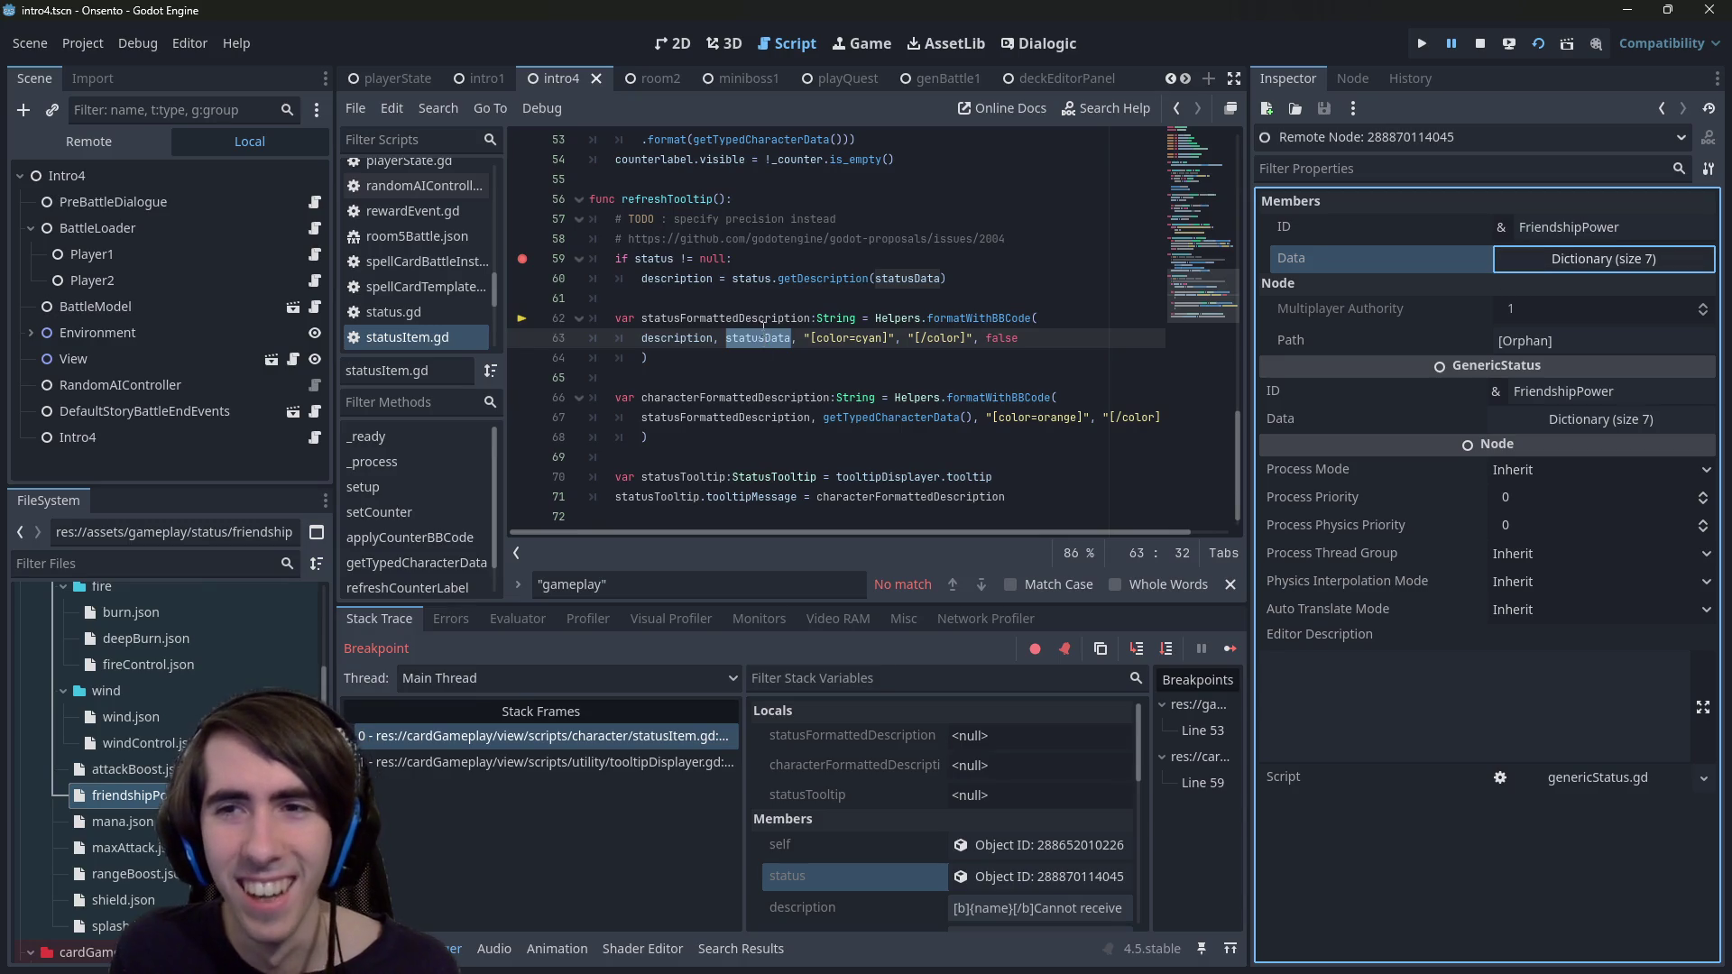
- Check statusData's current value in refreshTooltip, which holds only the id FriendshipPower
{"action": "left_click", "coordinate": [1002, 868]}
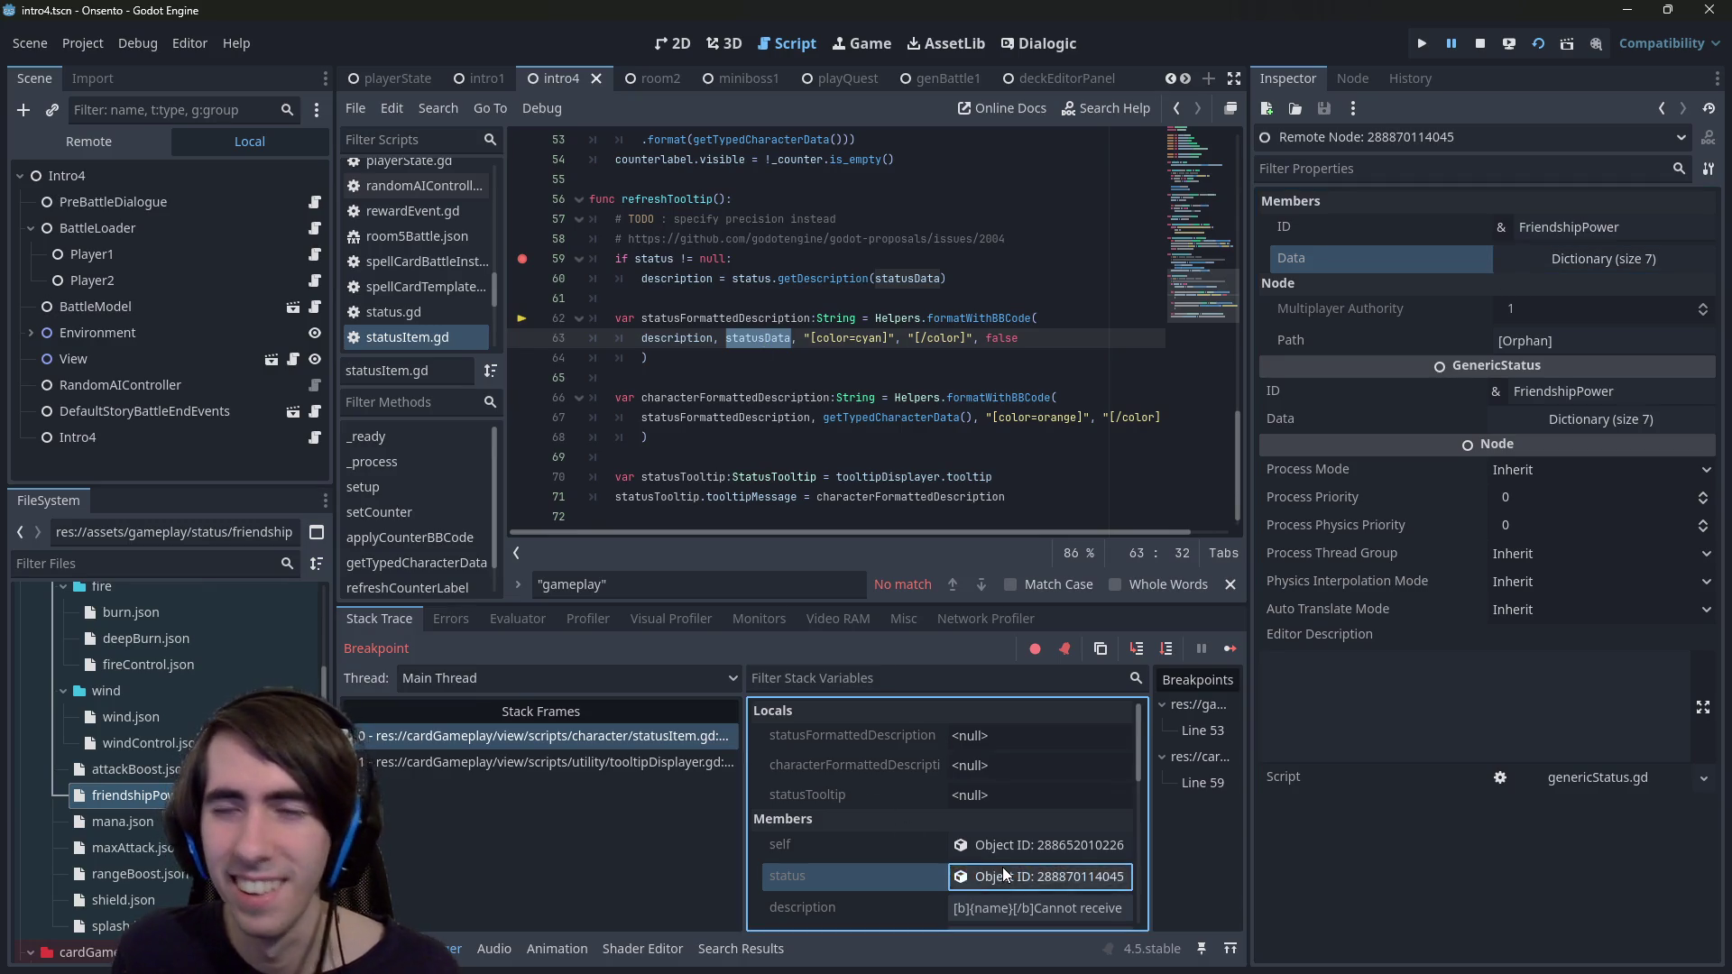
{"action": "left_click", "coordinate": [1296, 255]}
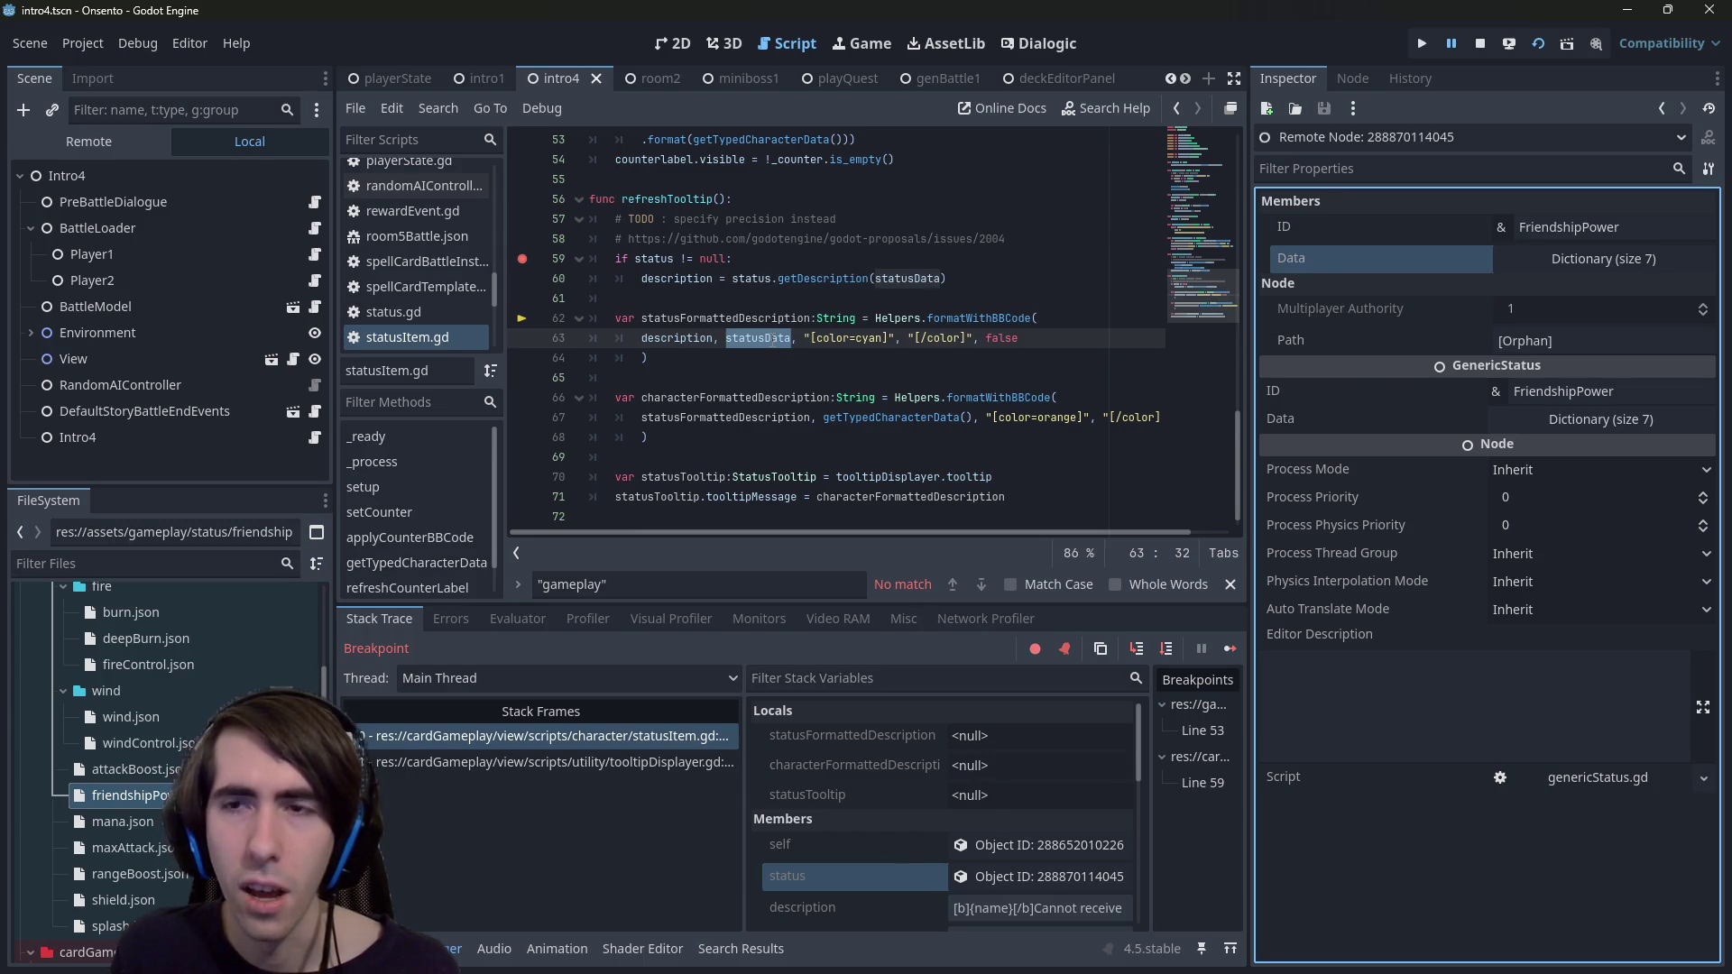
{"action": "mouse_move", "coordinate": [776, 339]}
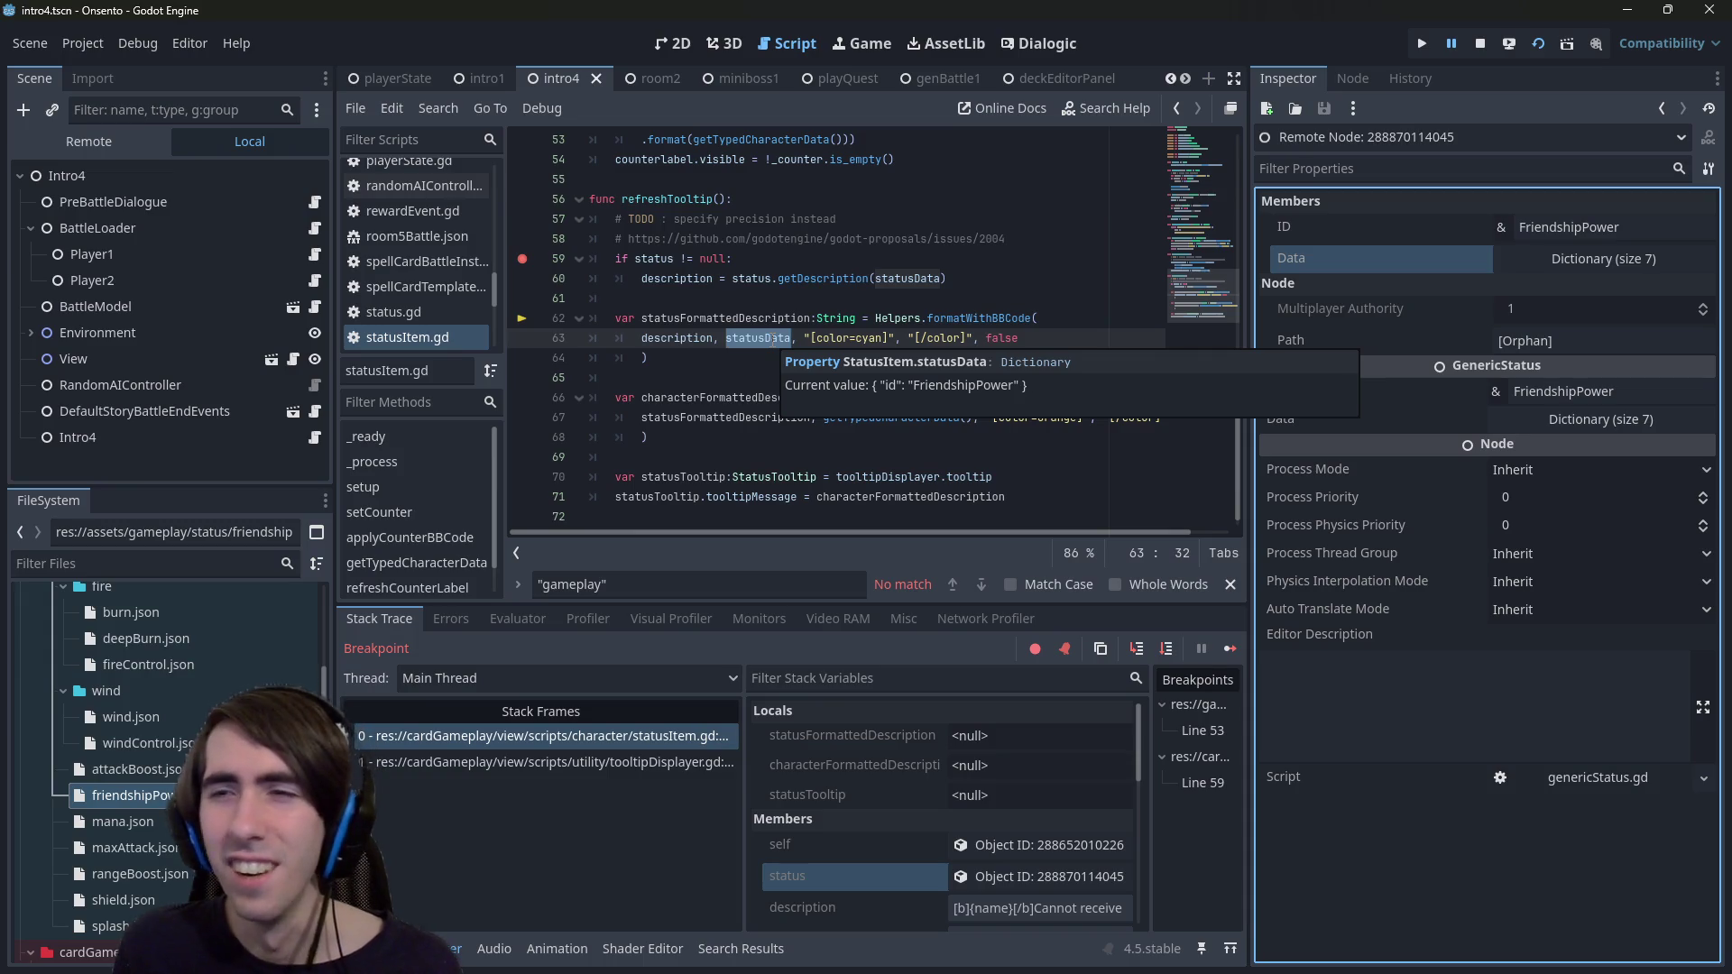
- Expand the statusData Dictionary (size 1) in the Stack Variables panel
{"action": "scroll", "coordinate": [812, 813], "scroll_direction": "down", "scroll_amount": 2}
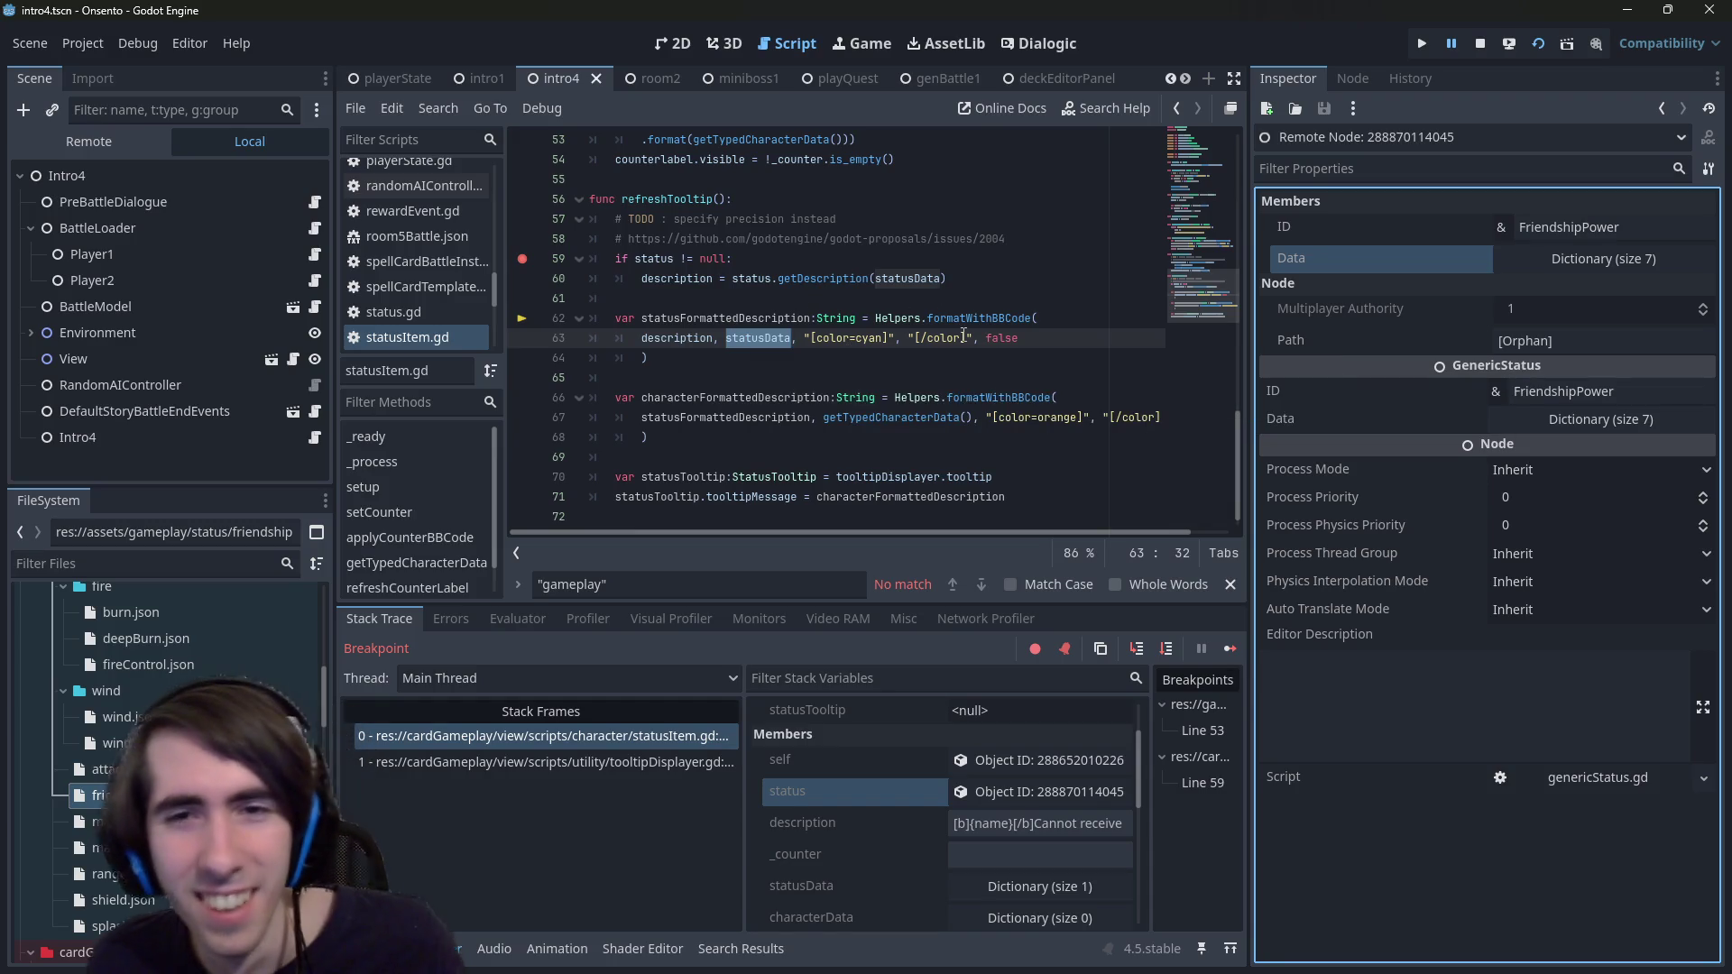
{"action": "mouse_move", "coordinate": [957, 323]}
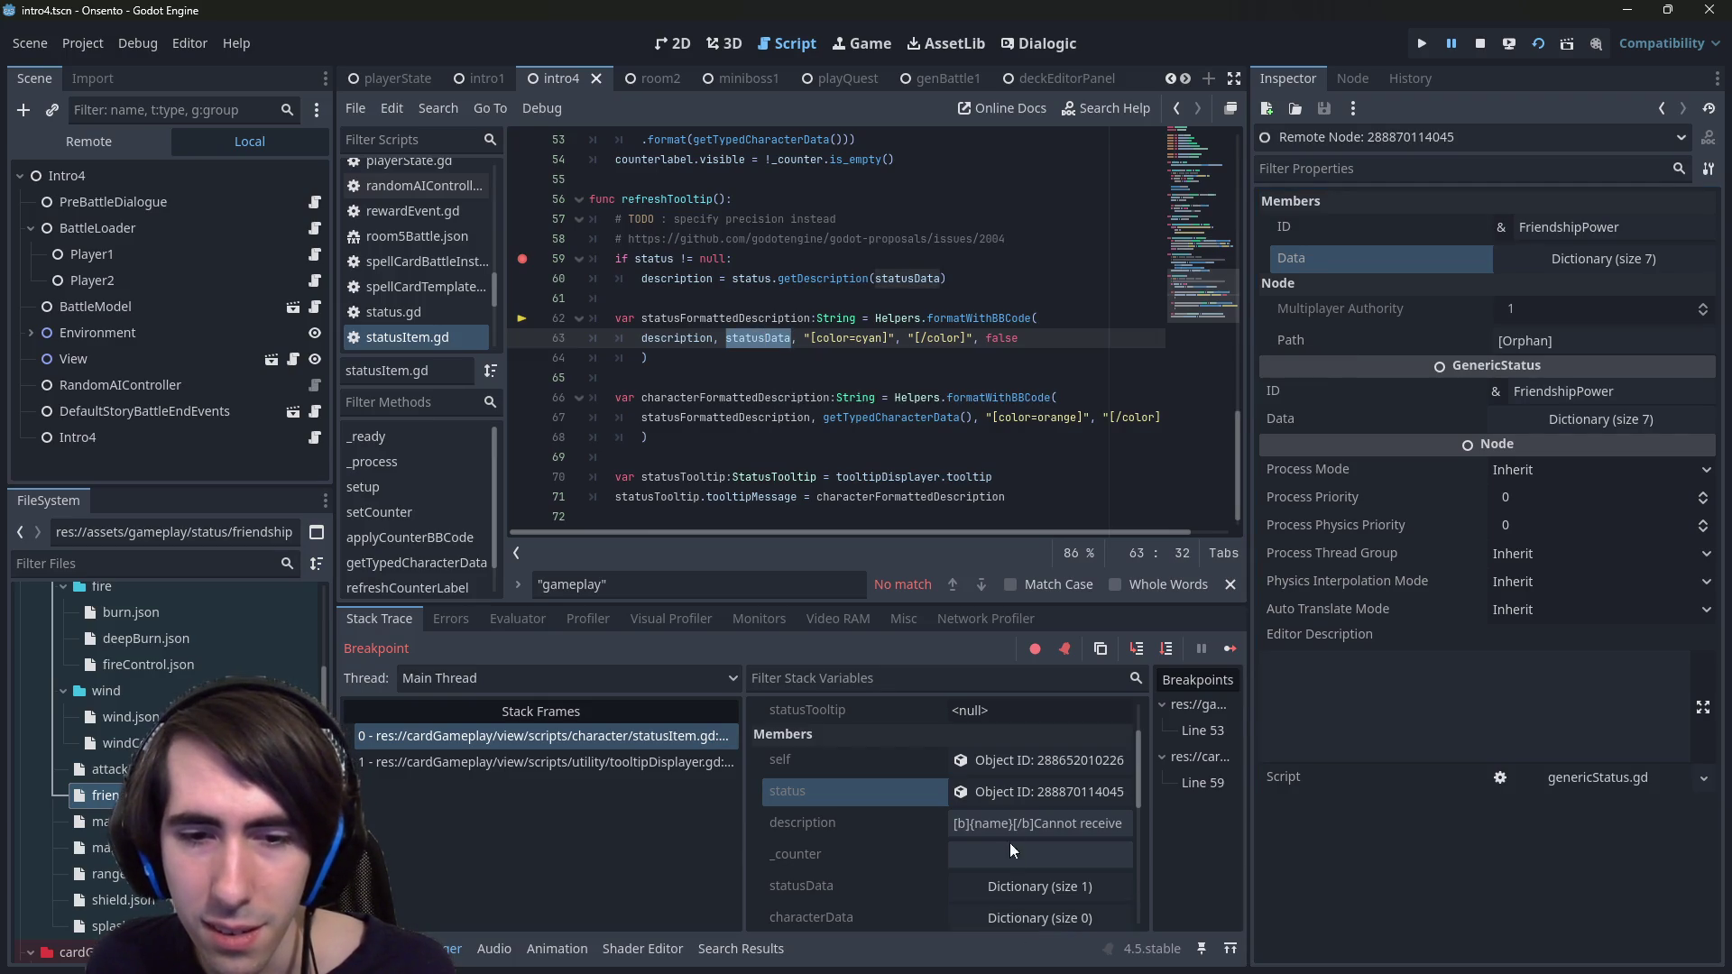
{"action": "scroll", "coordinate": [1005, 800], "scroll_direction": "up", "scroll_amount": 1}
{"action": "scroll", "coordinate": [937, 820], "scroll_direction": "down", "scroll_amount": 5}
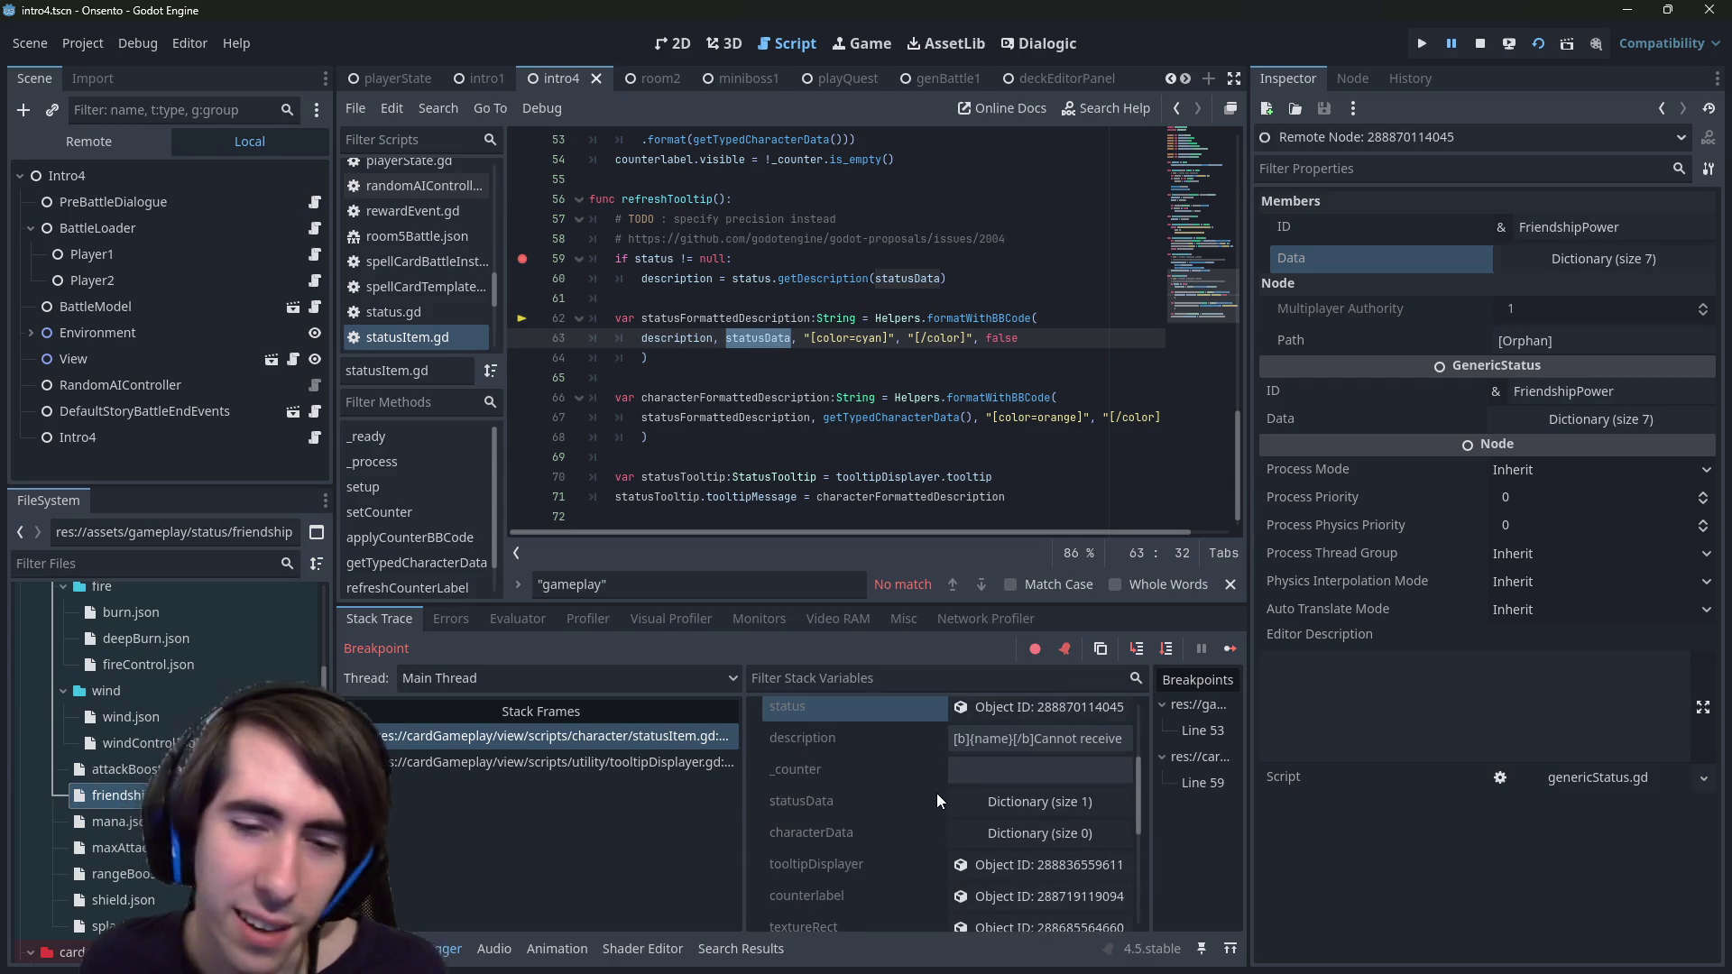
{"action": "scroll", "coordinate": [937, 793], "scroll_direction": "up", "scroll_amount": 4}
{"action": "scroll", "coordinate": [944, 776], "scroll_direction": "up", "scroll_amount": 2}
{"action": "scroll", "coordinate": [940, 776], "scroll_direction": "down", "scroll_amount": 7}
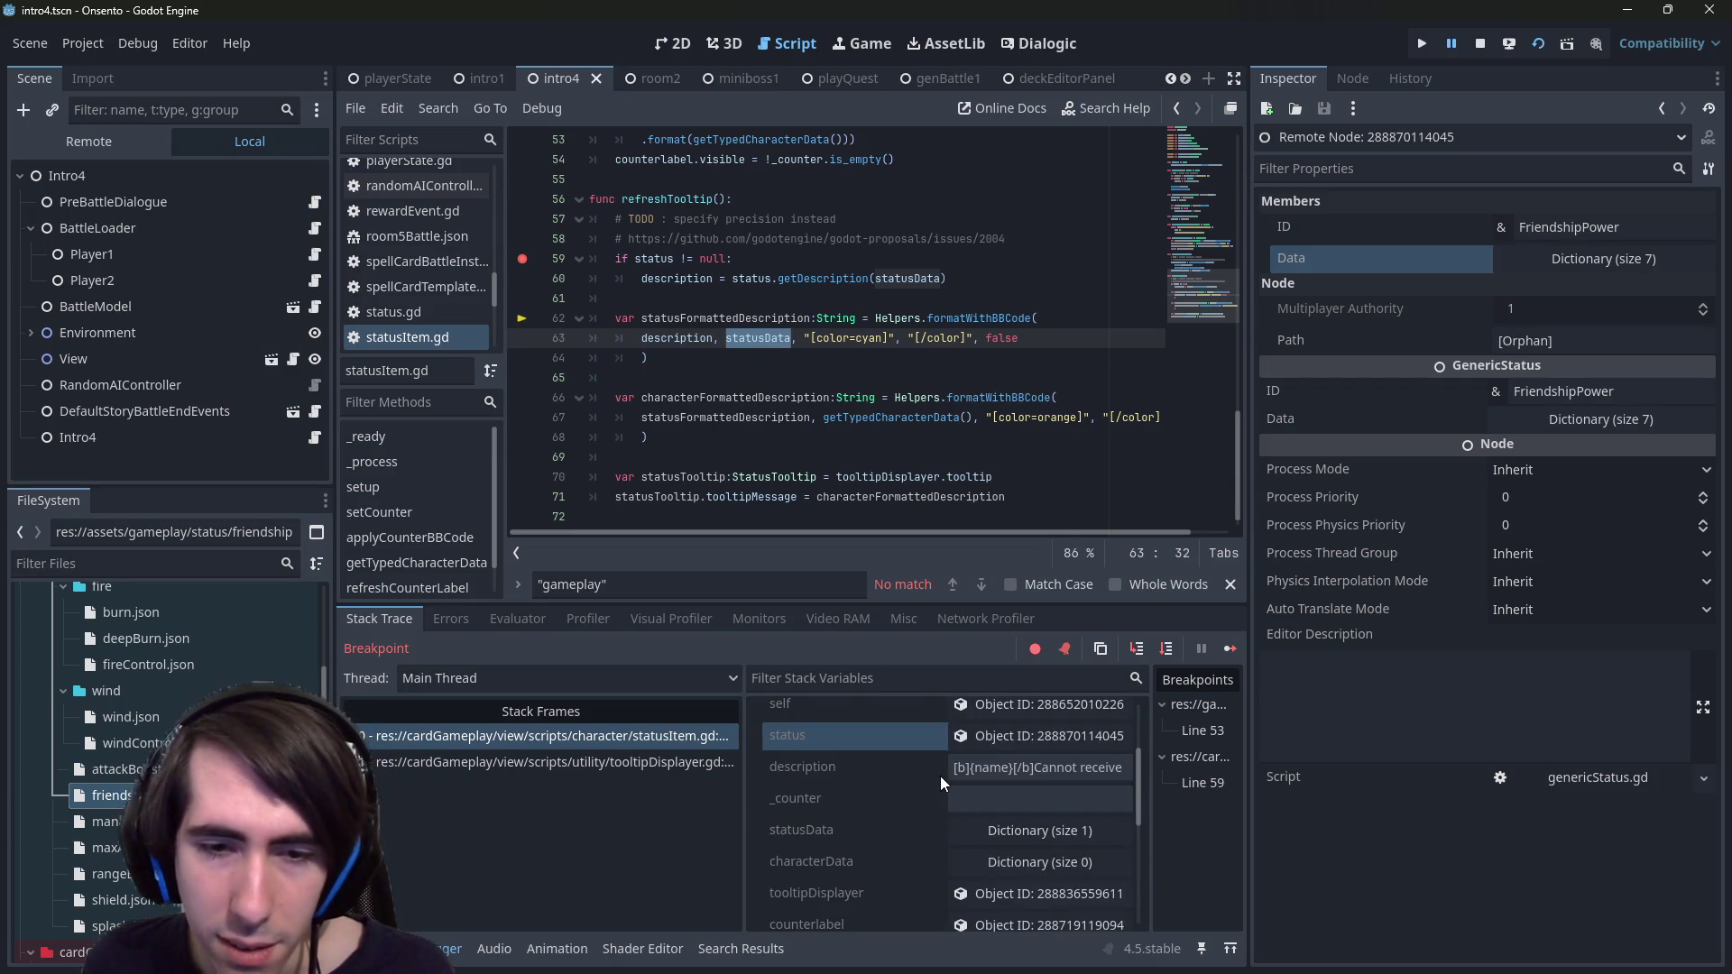
{"action": "left_click", "coordinate": [970, 752]}
{"action": "left_click", "coordinate": [973, 752]}
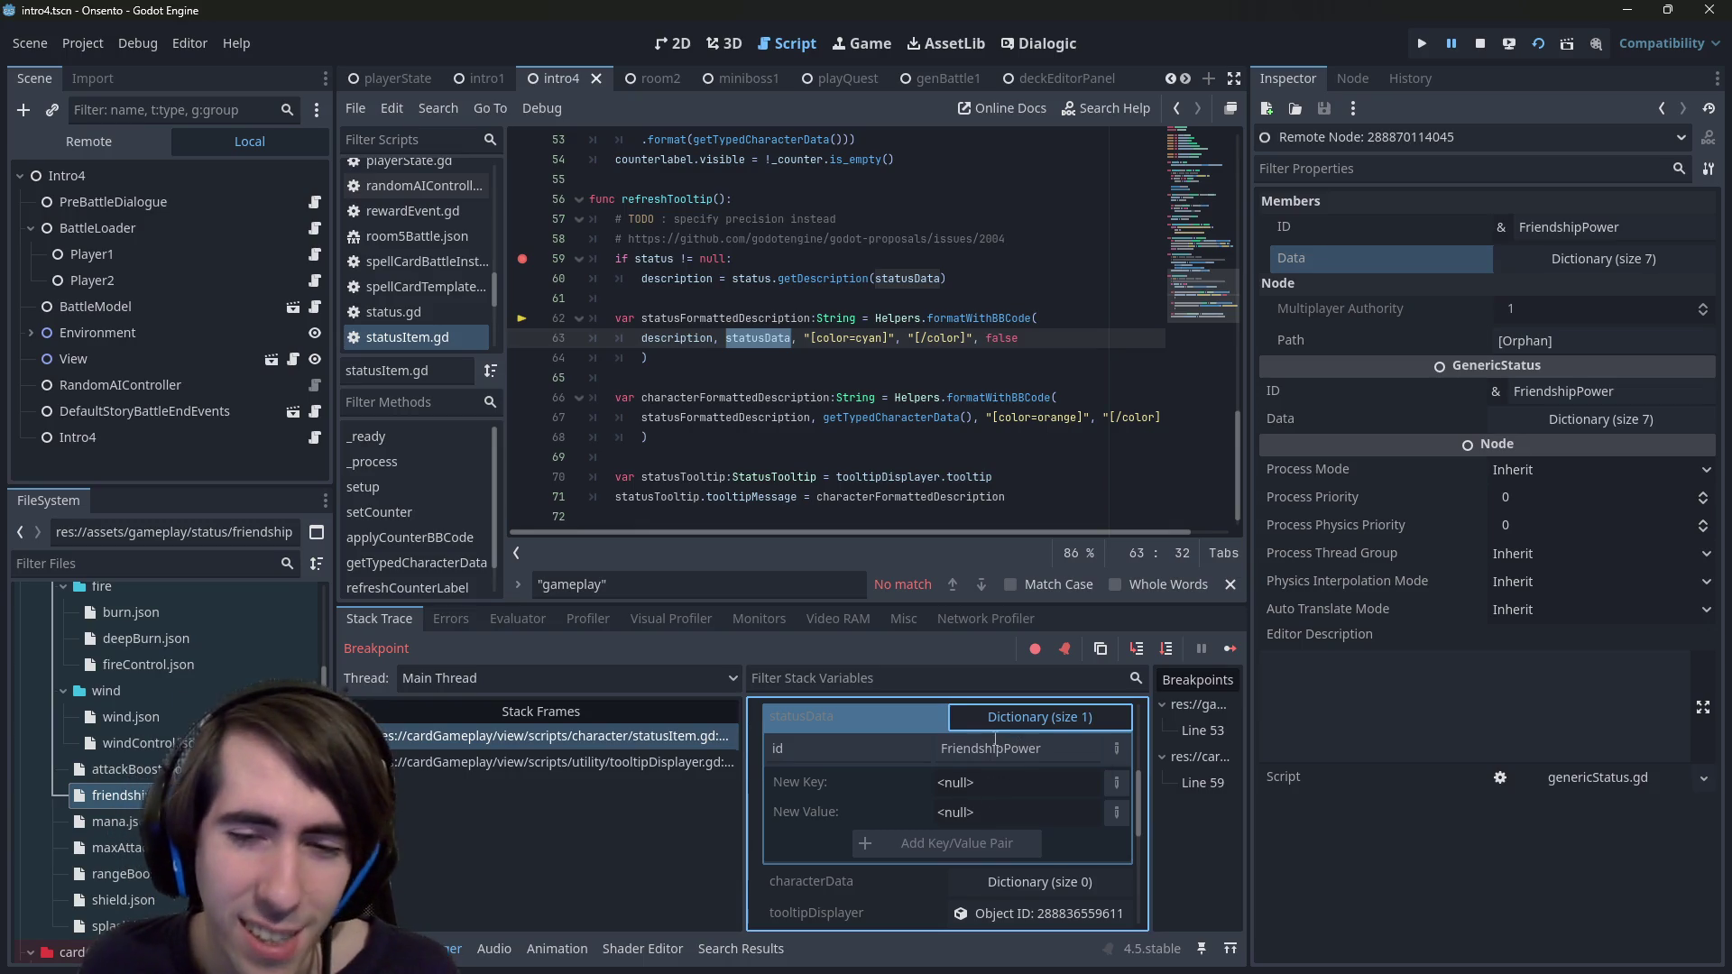
- Inspect its FriendshipPower id value and select statusData in the getDescription call
{"action": "left_click", "coordinate": [997, 749]}
{"action": "double_click", "coordinate": [907, 278]}
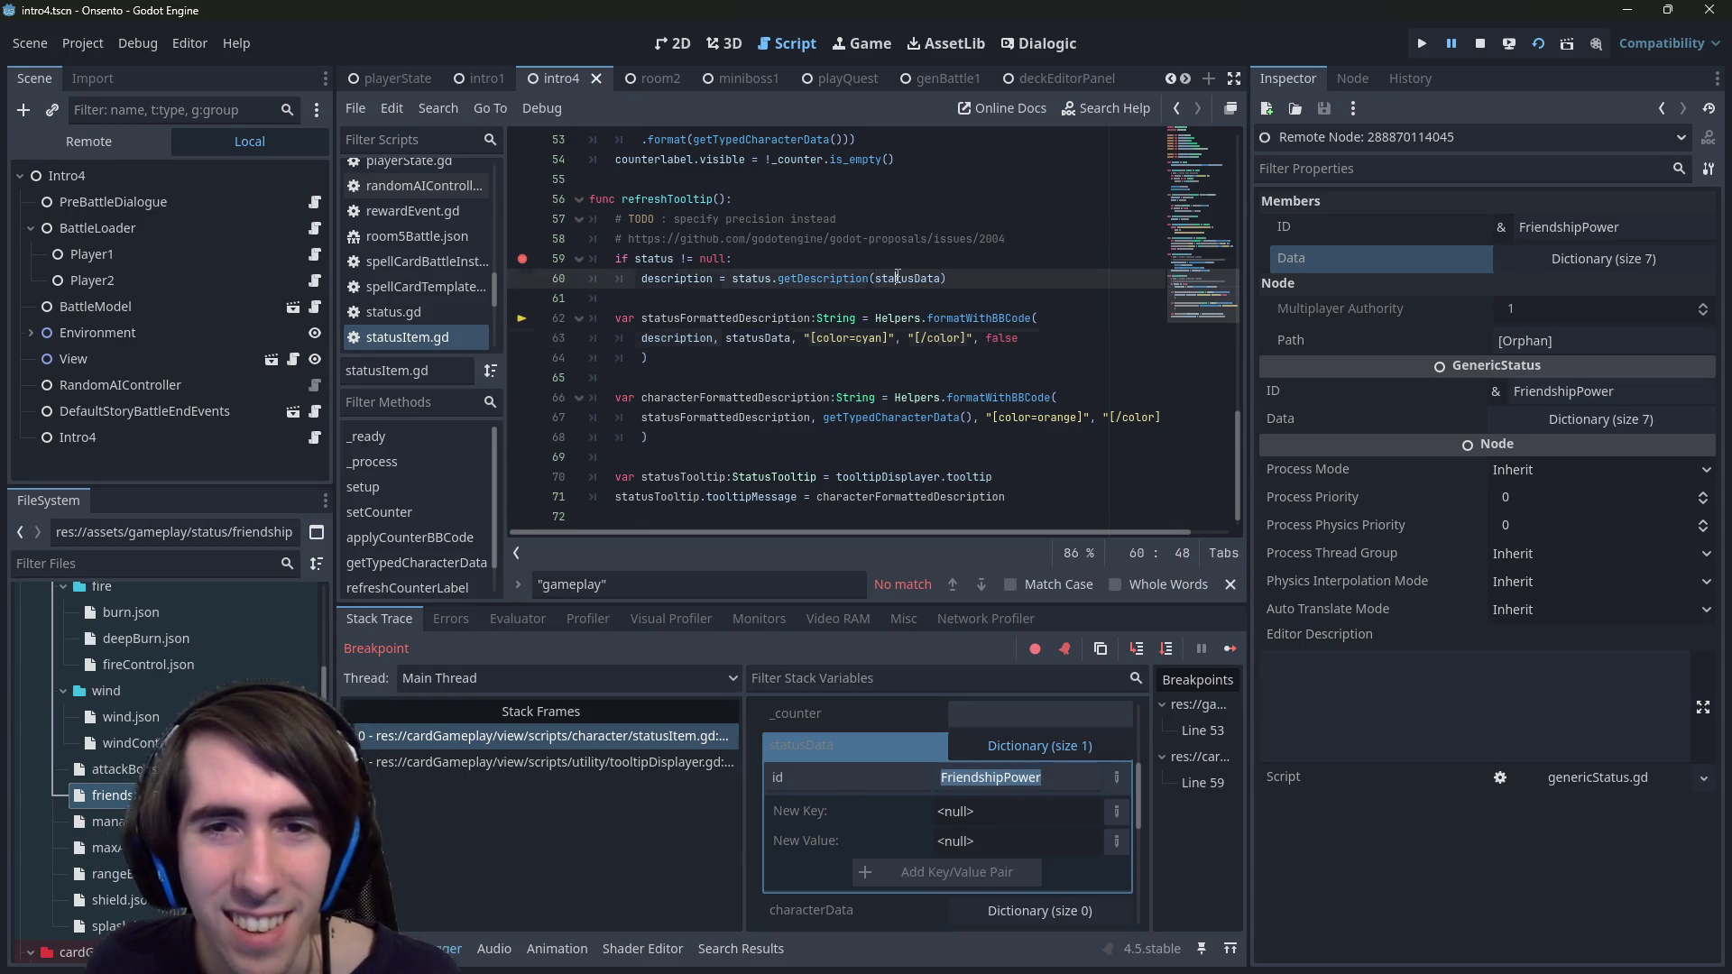
{"action": "scroll", "coordinate": [867, 411], "scroll_direction": "up", "scroll_amount": 3}
{"action": "scroll", "coordinate": [866, 412], "scroll_direction": "down", "scroll_amount": 1}
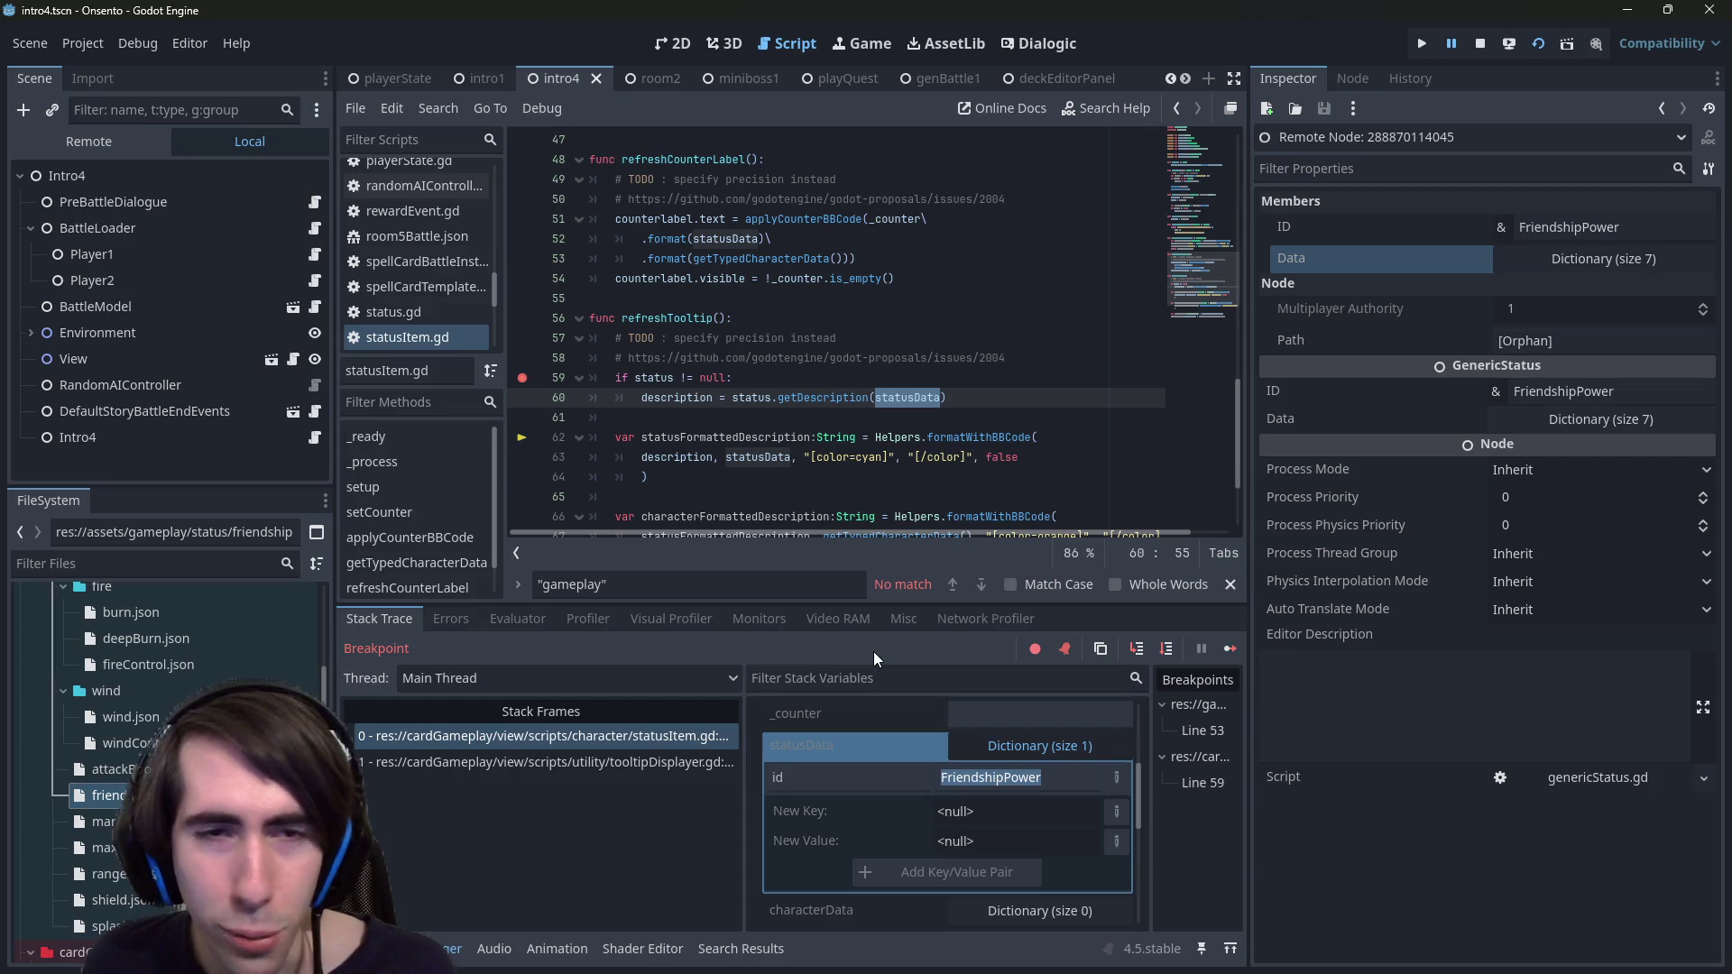
- Collapse the statusData dictionary view in Stack Variables
{"action": "scroll", "coordinate": [840, 429], "scroll_direction": "up", "scroll_amount": 2}
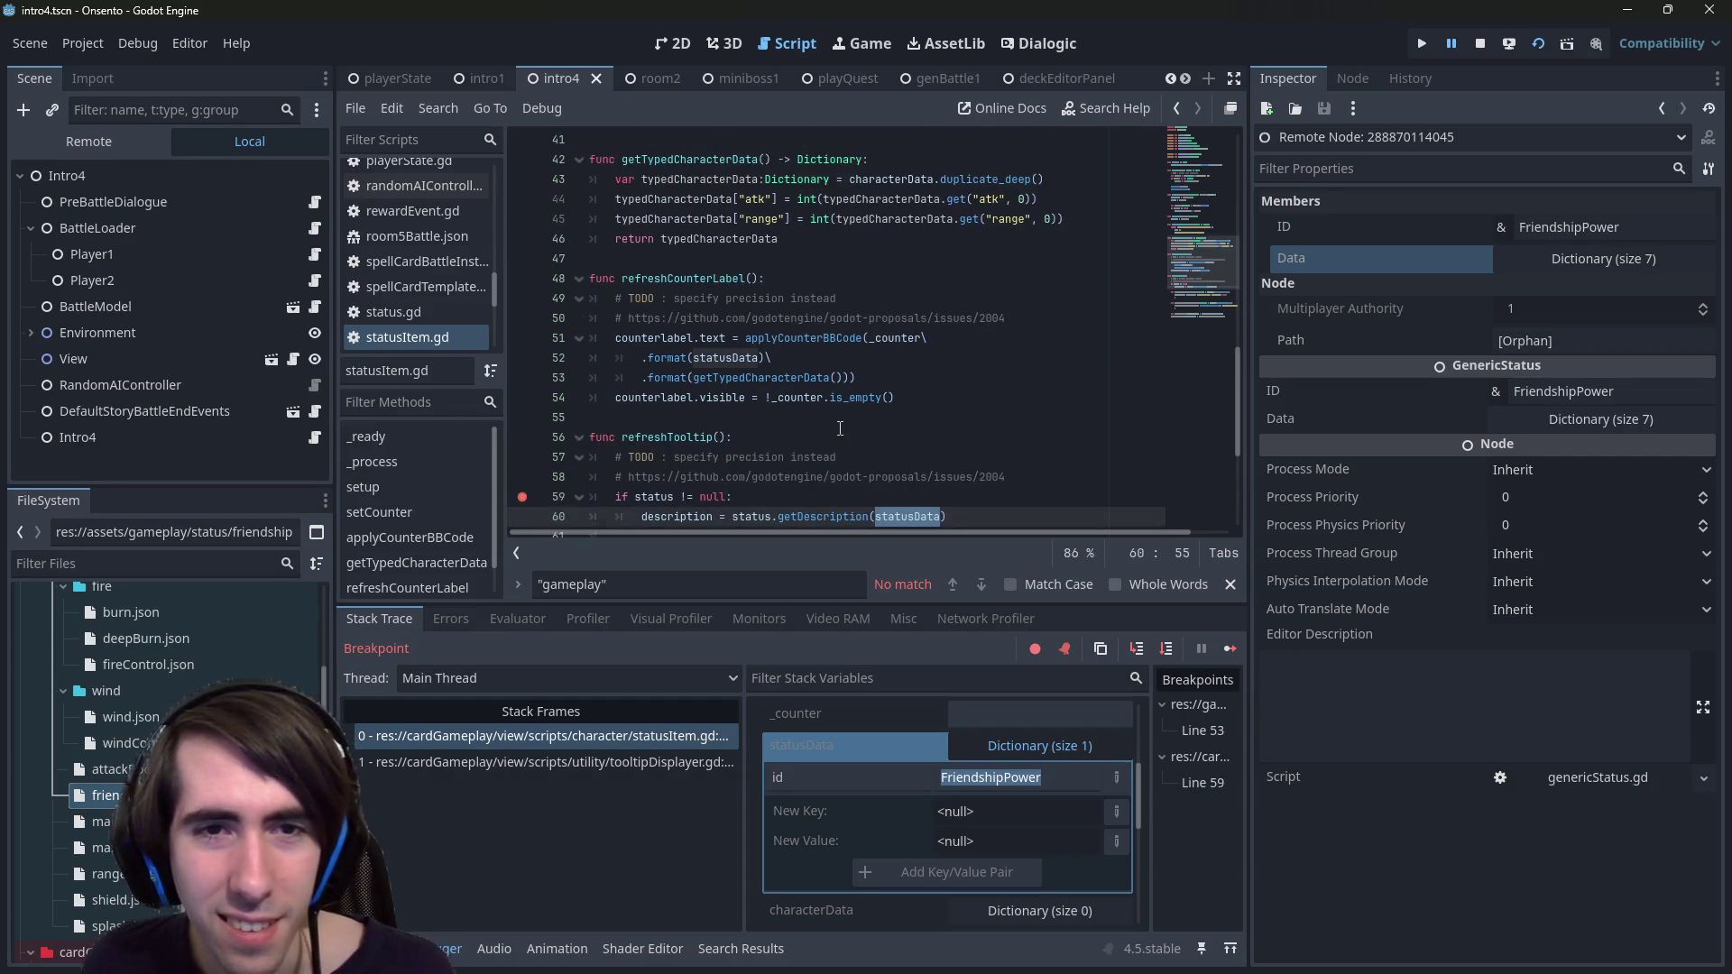
{"action": "scroll", "coordinate": [840, 428], "scroll_direction": "down", "scroll_amount": 2}
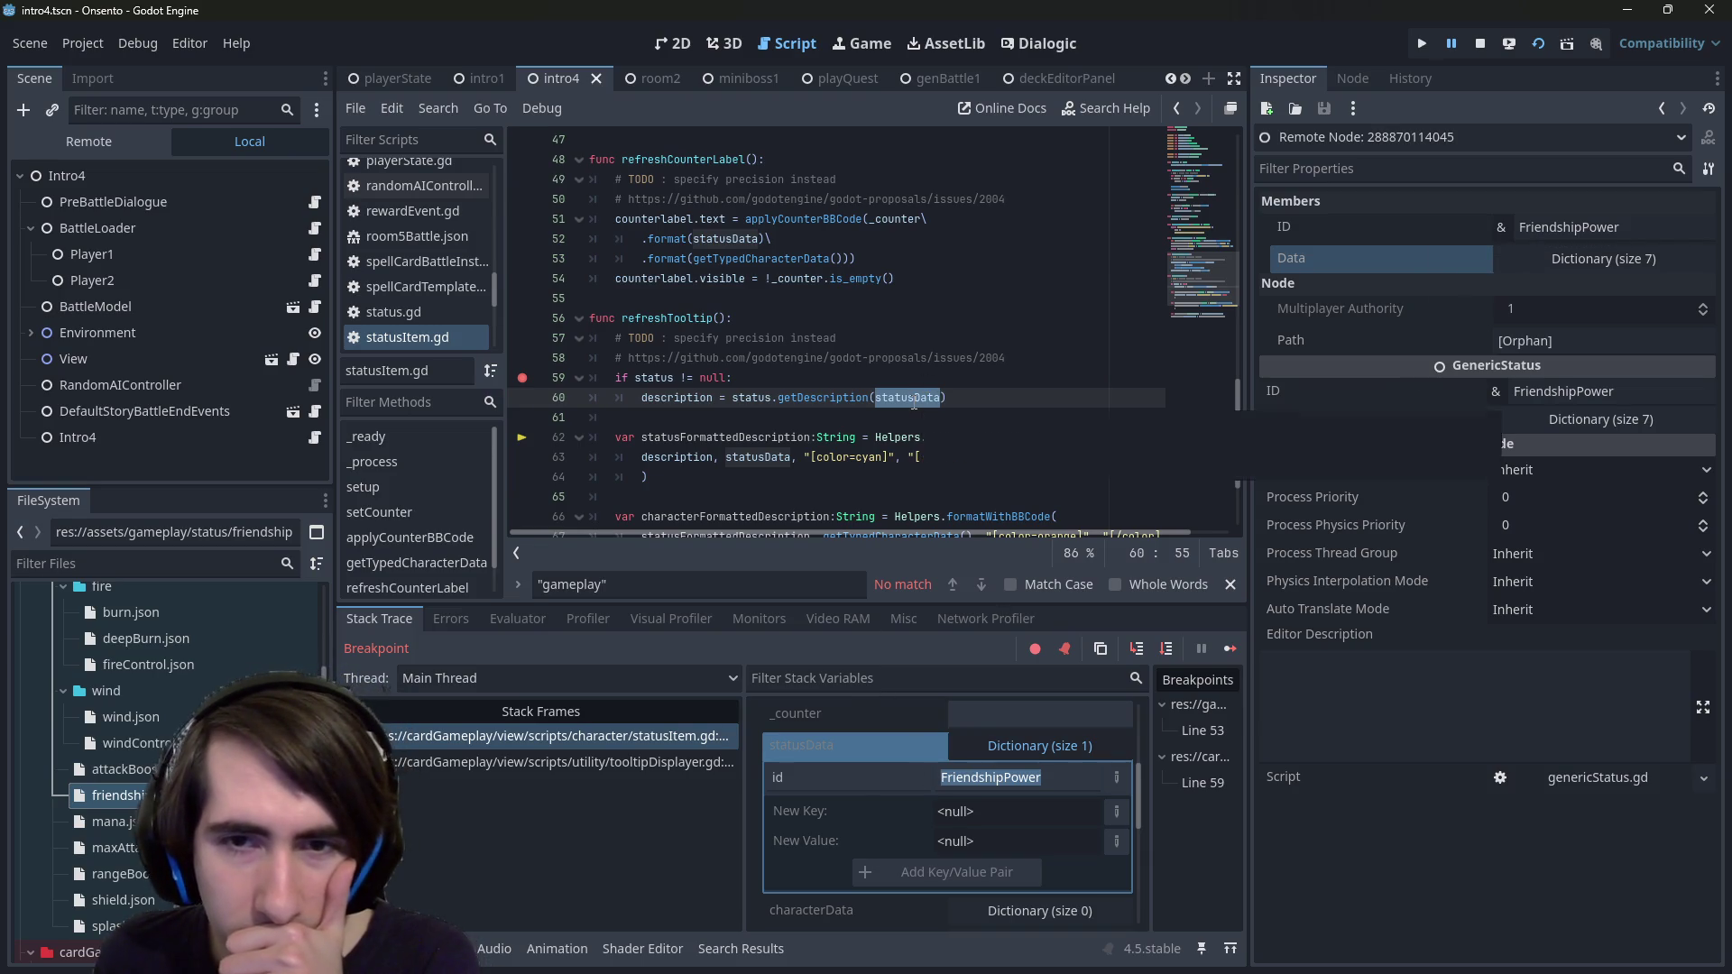
{"action": "mouse_move", "coordinate": [913, 403]}
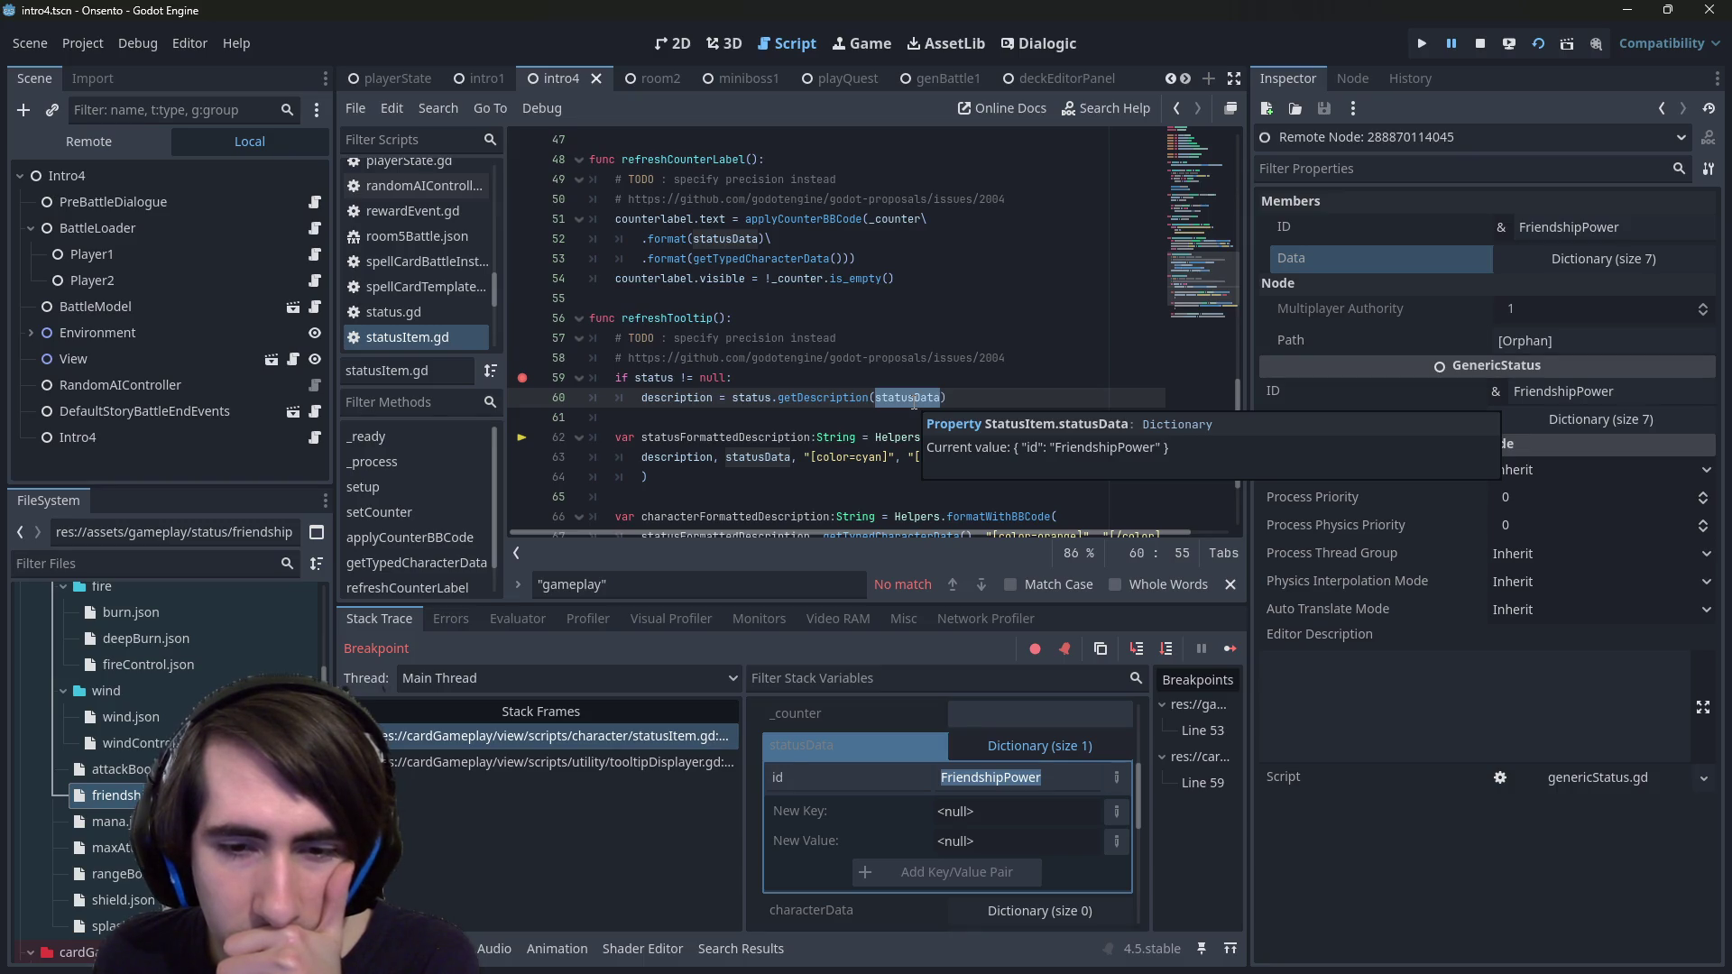
{"action": "left_click", "coordinate": [971, 756]}
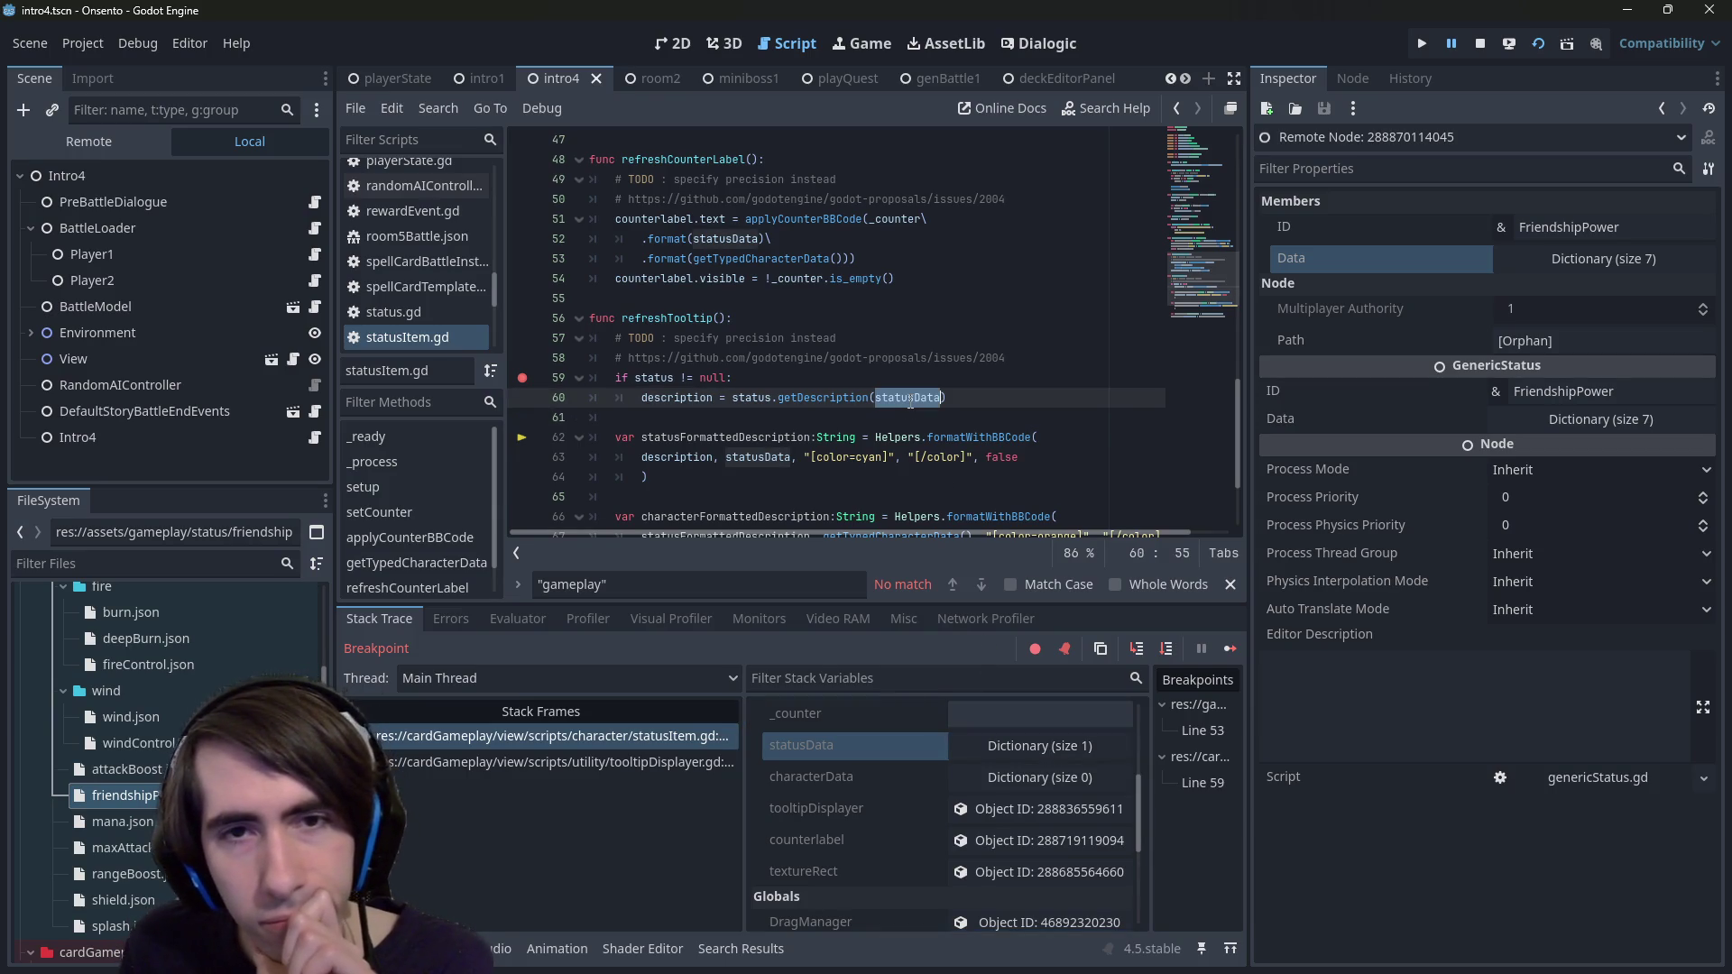
{"action": "scroll", "coordinate": [909, 400], "scroll_direction": "up", "scroll_amount": 3}
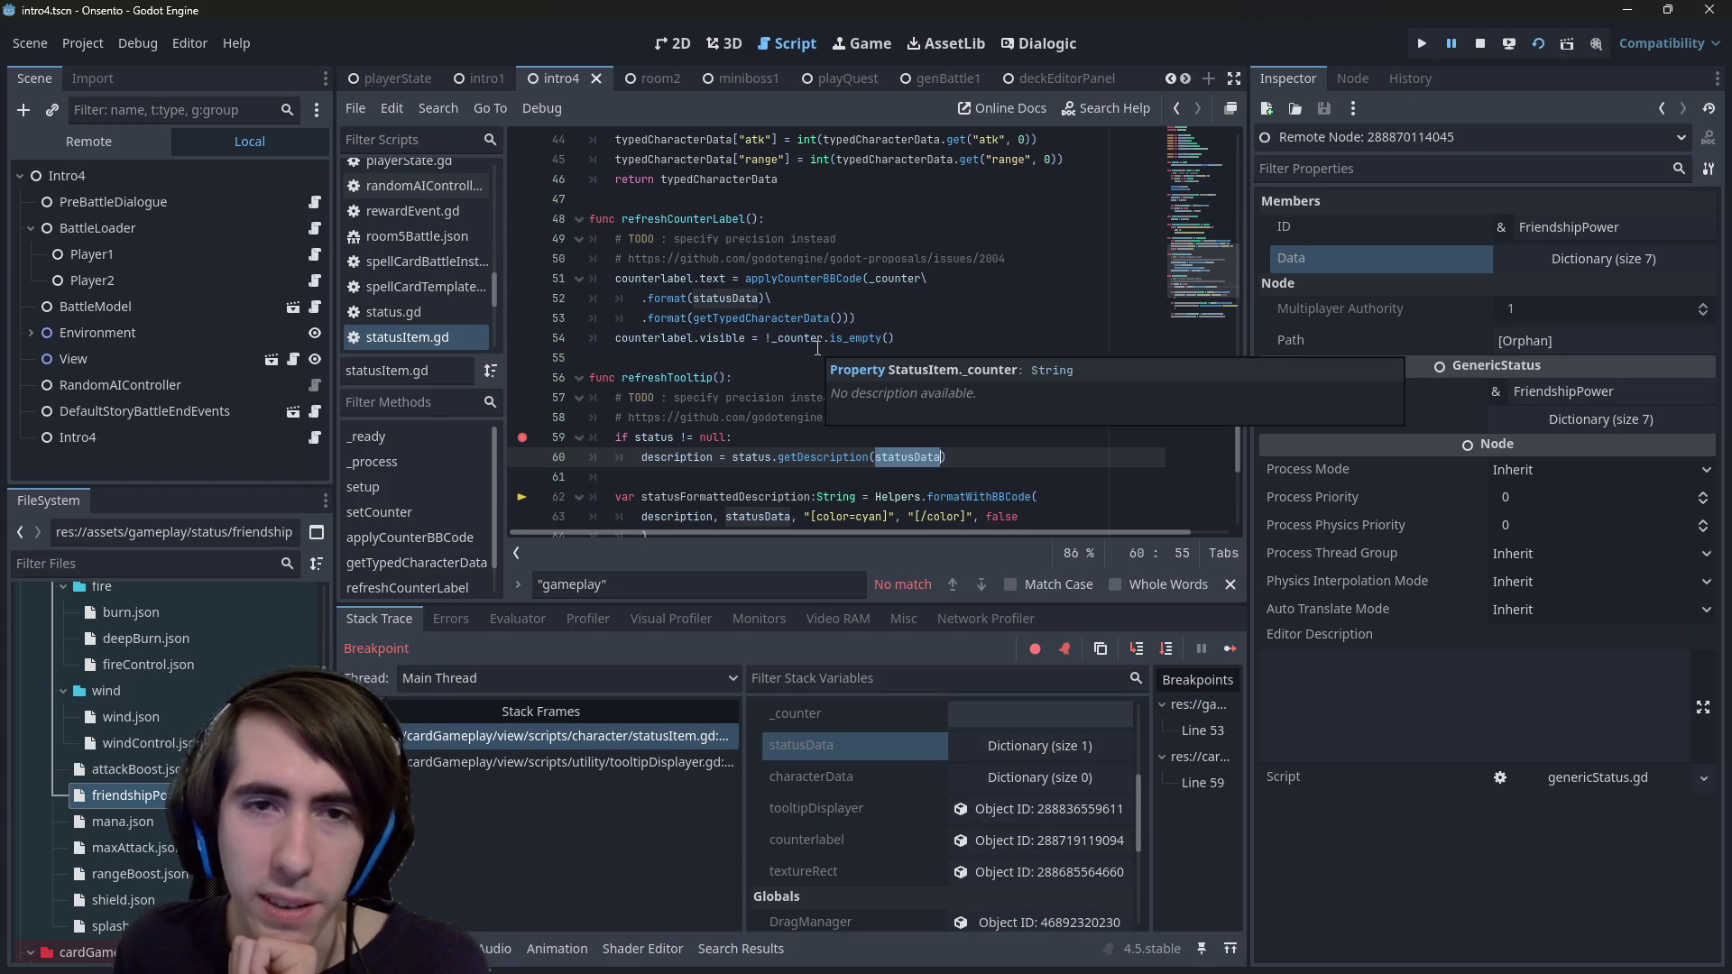
{"action": "scroll", "coordinate": [822, 477], "scroll_direction": "down", "scroll_amount": 2}
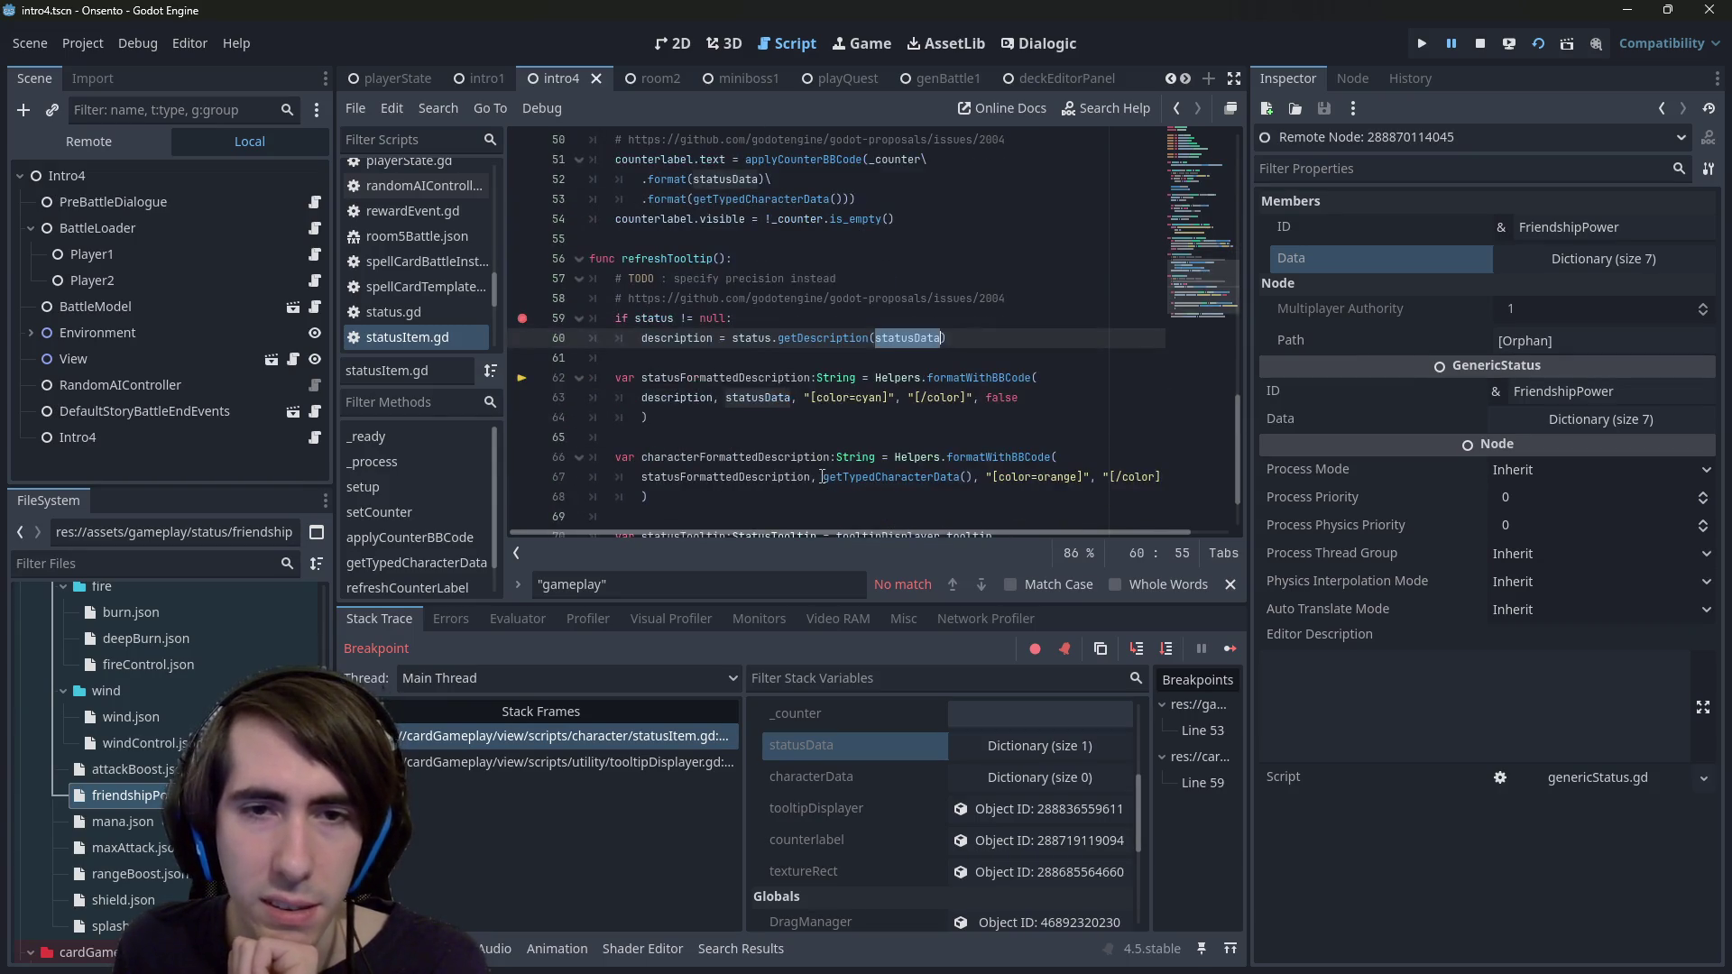
- Switch to the tooltipDisplayer.gd frame and back, then scroll statusItem.gd up toward setup()
{"action": "left_click", "coordinate": [631, 765]}
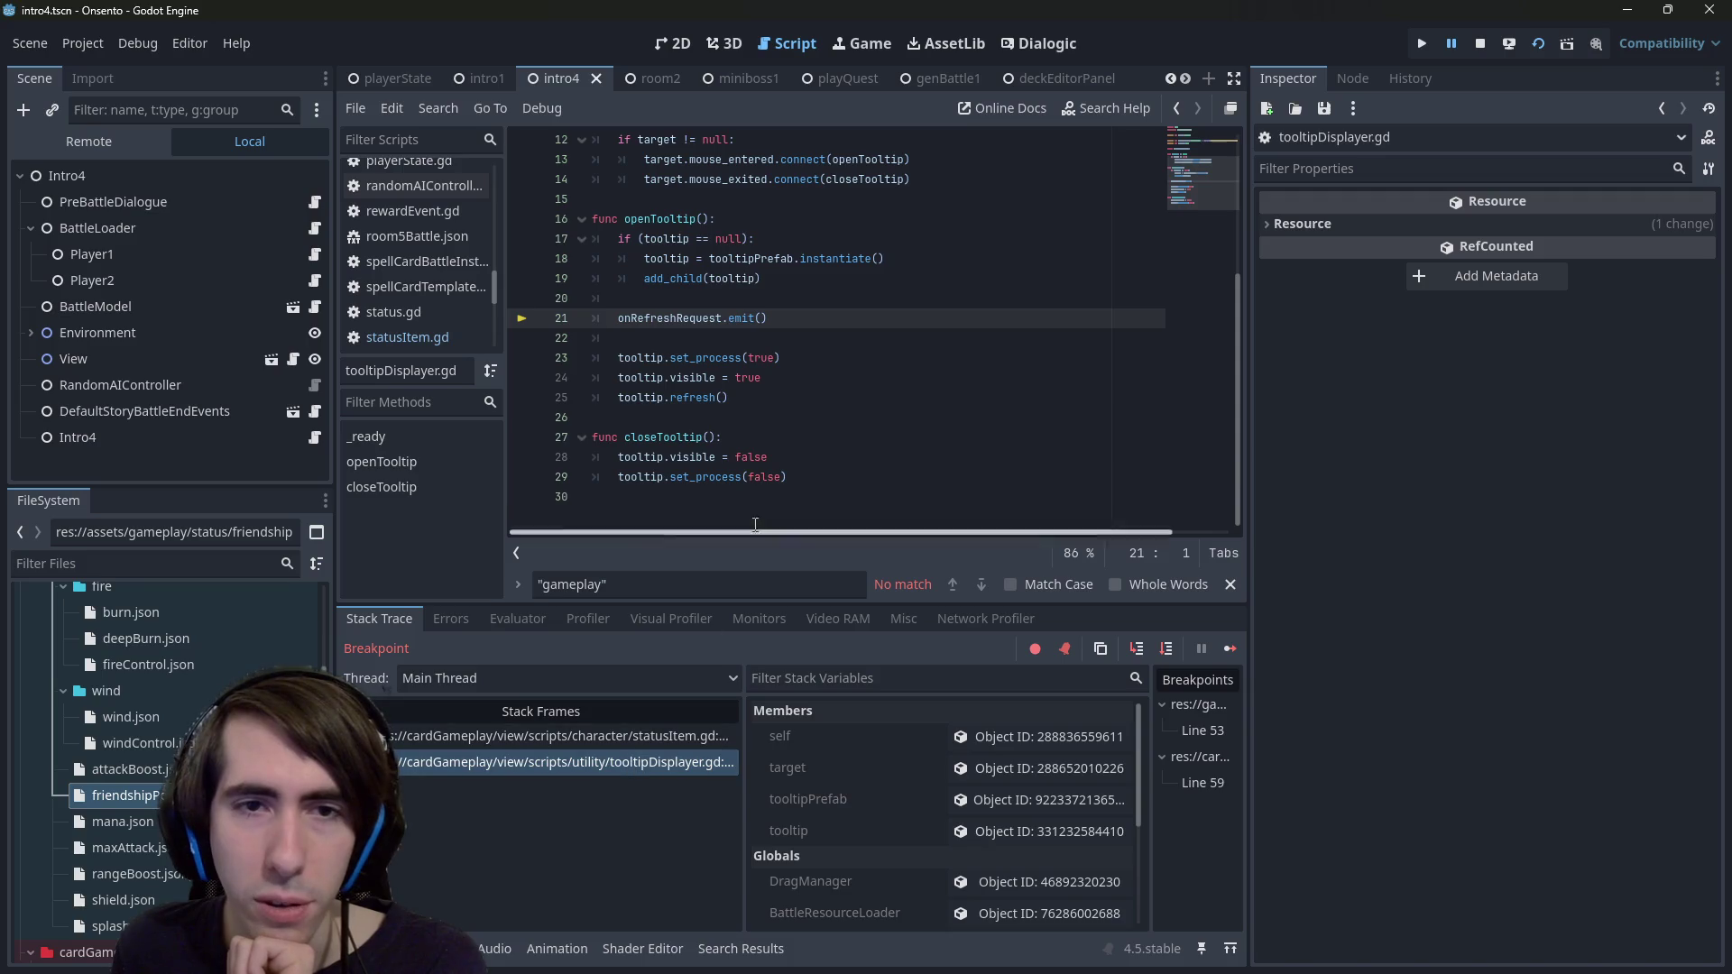
{"action": "left_click", "coordinate": [683, 735]}
{"action": "key", "text": "End"}
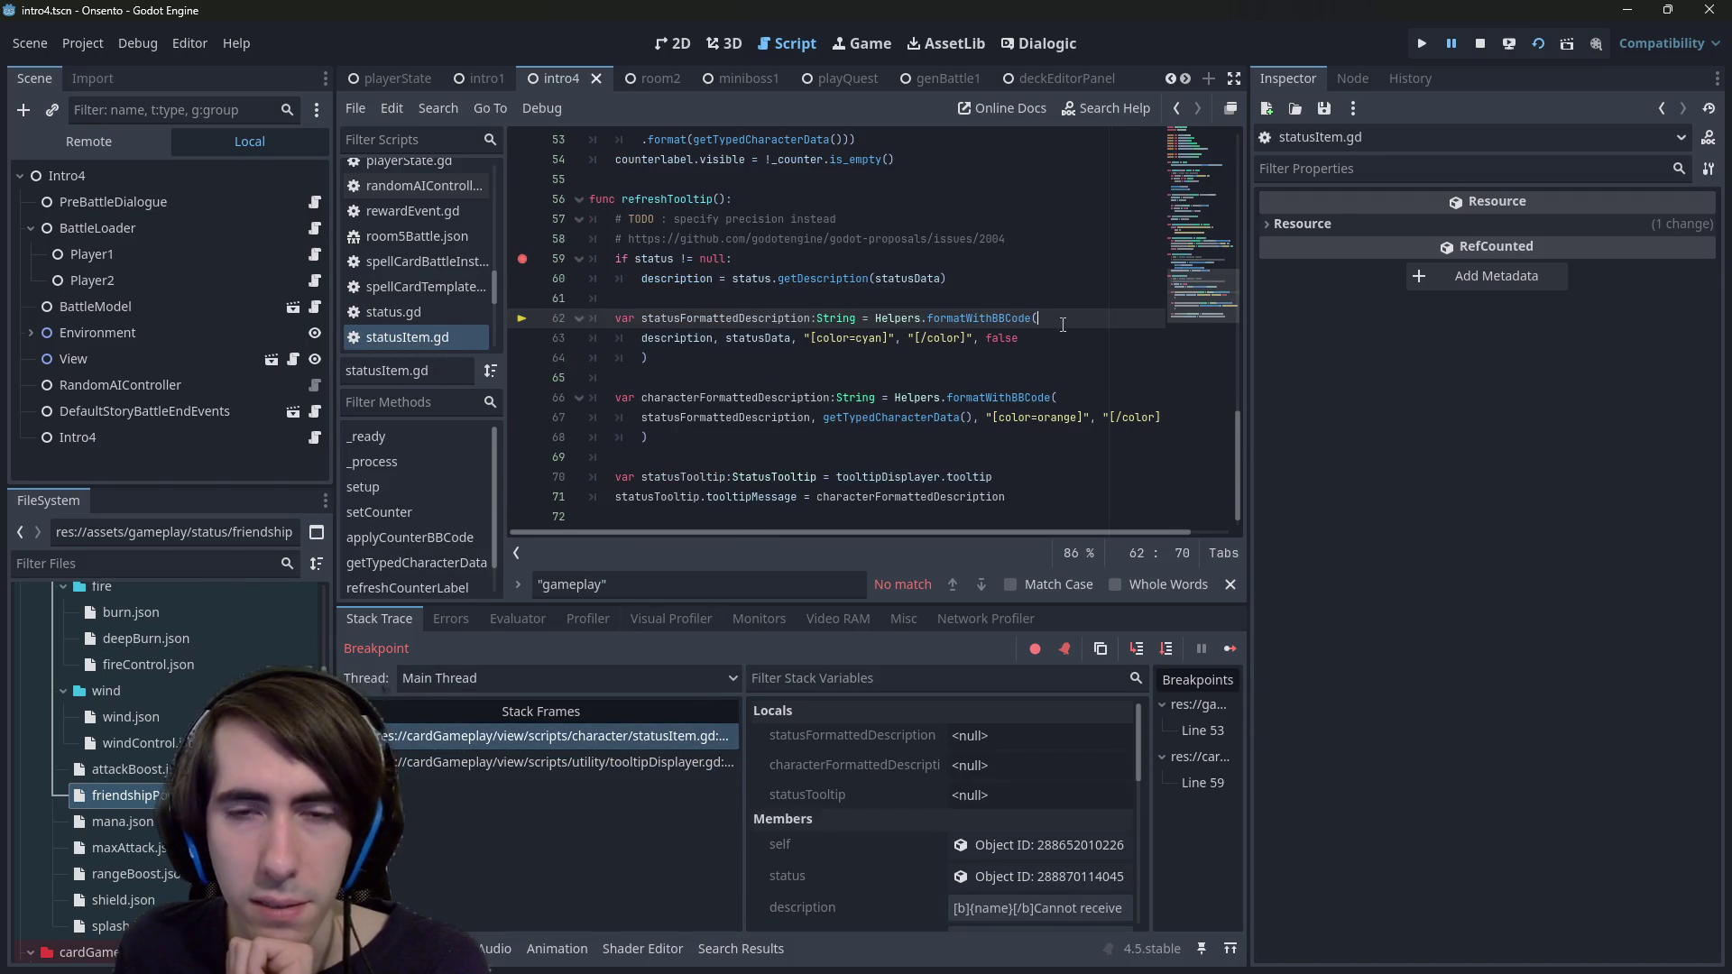
{"action": "mouse_move", "coordinate": [701, 409]}
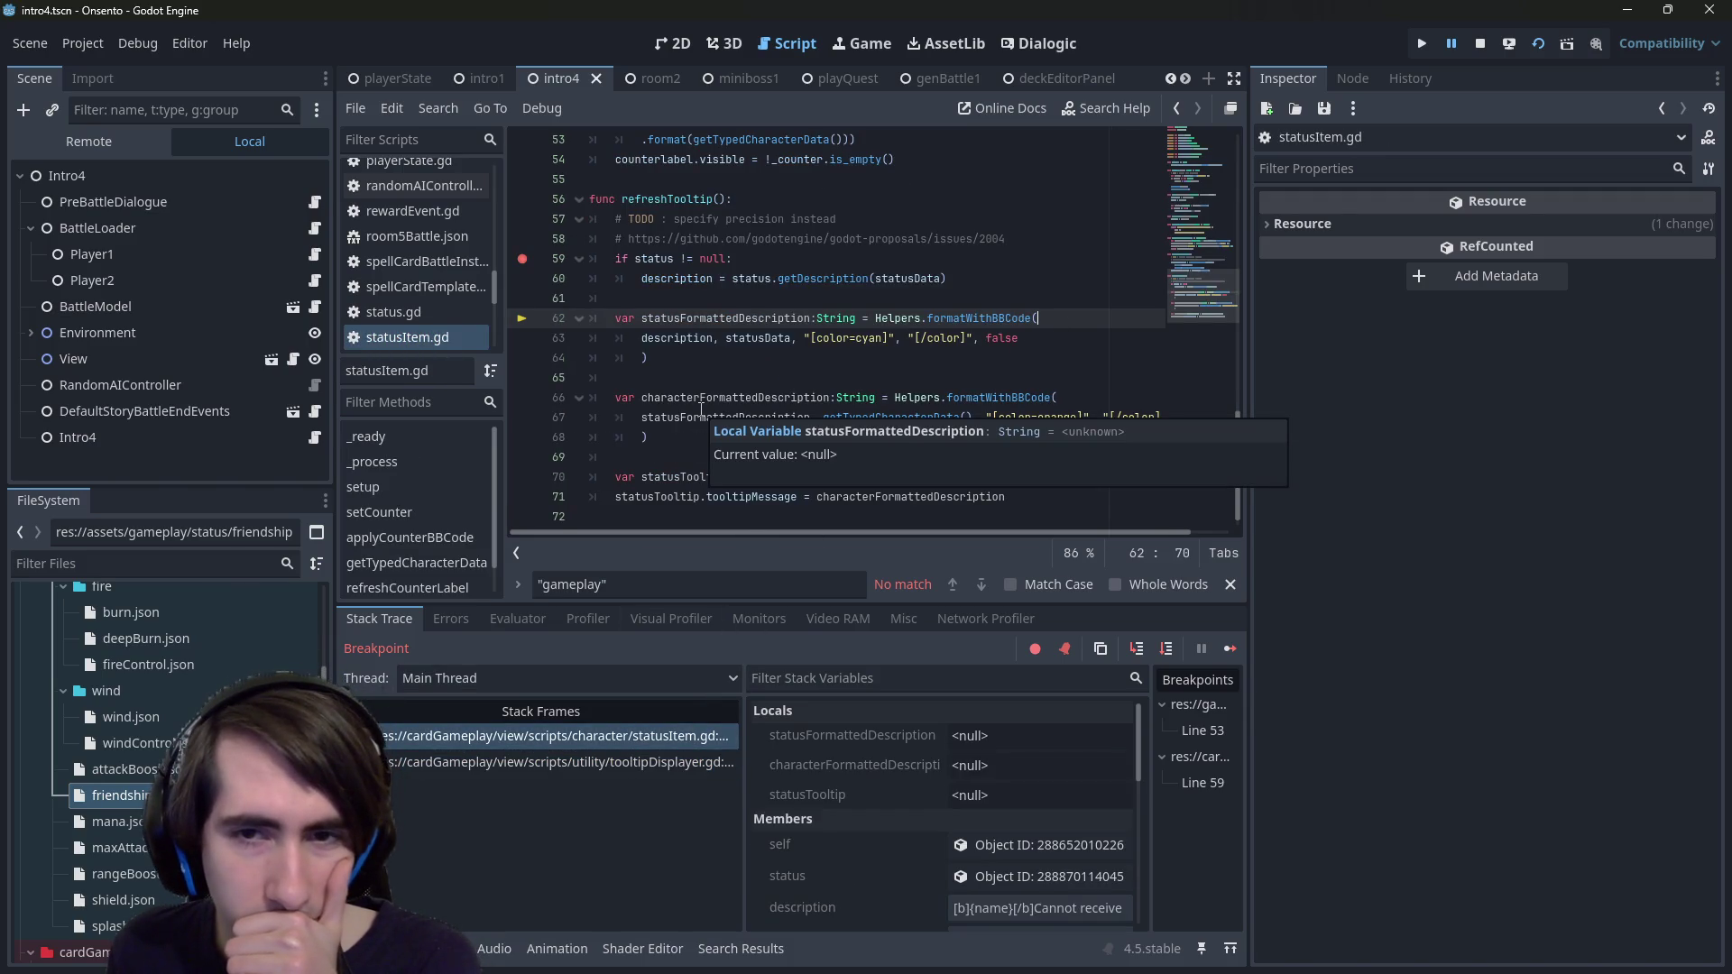
{"action": "left_click", "coordinate": [958, 323]}
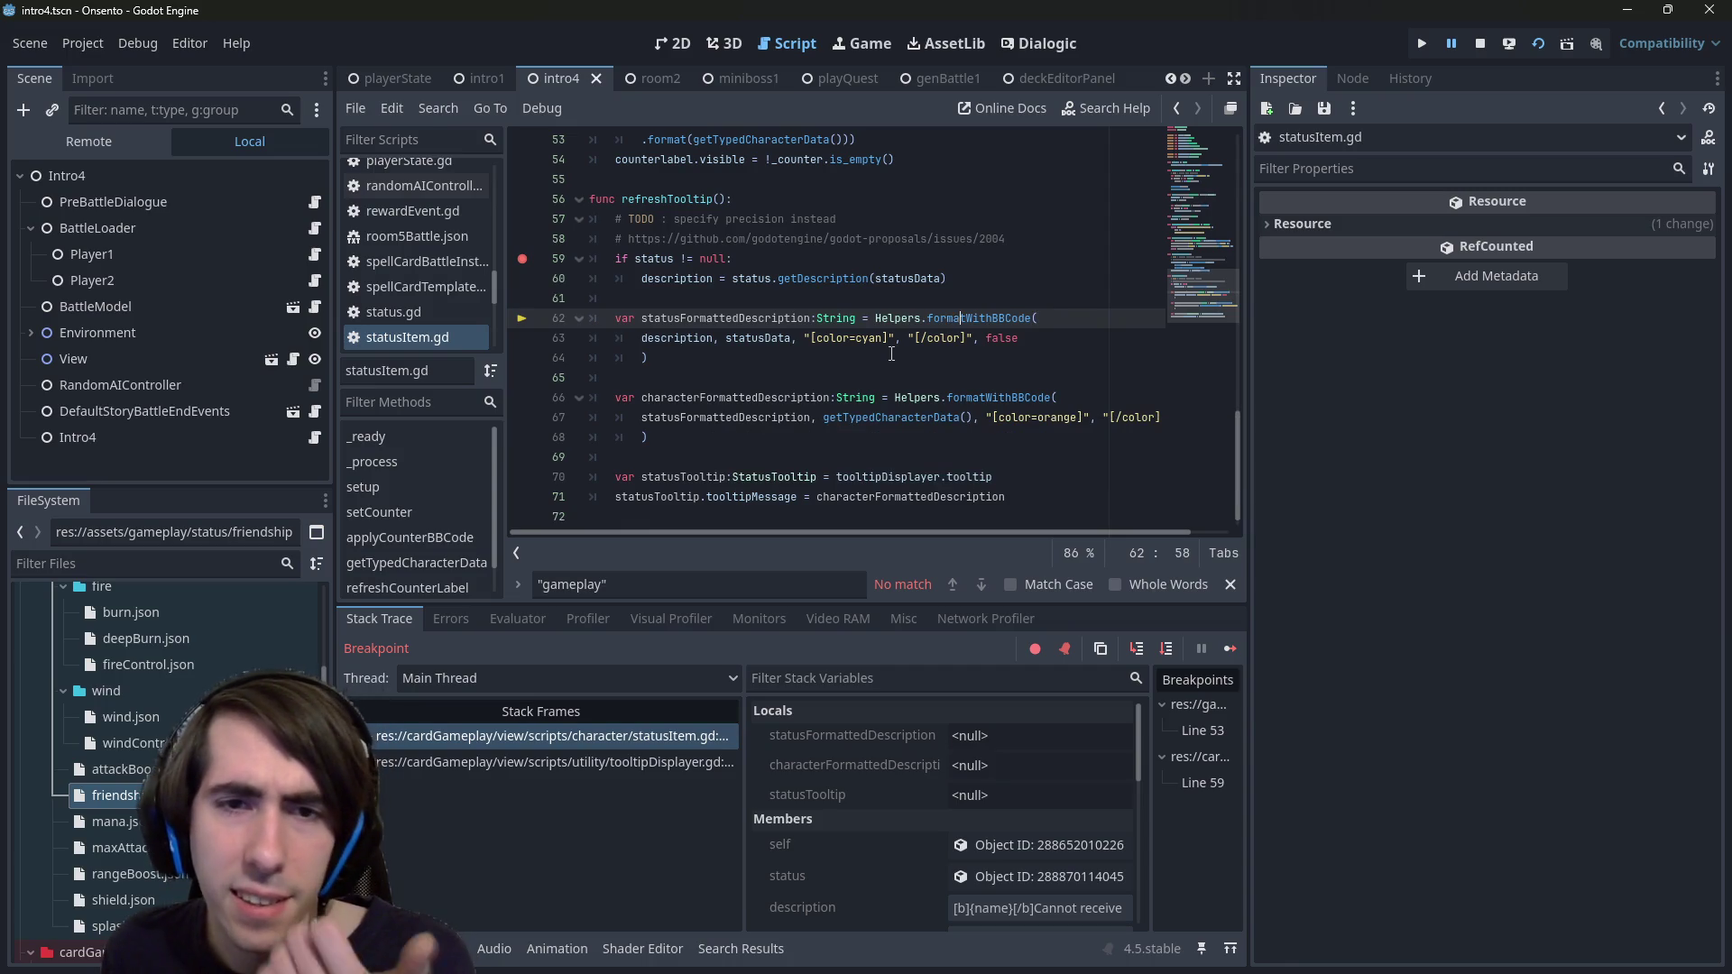
{"action": "double_click", "coordinate": [760, 342]}
{"action": "scroll", "coordinate": [785, 379], "scroll_direction": "up", "scroll_amount": 6}
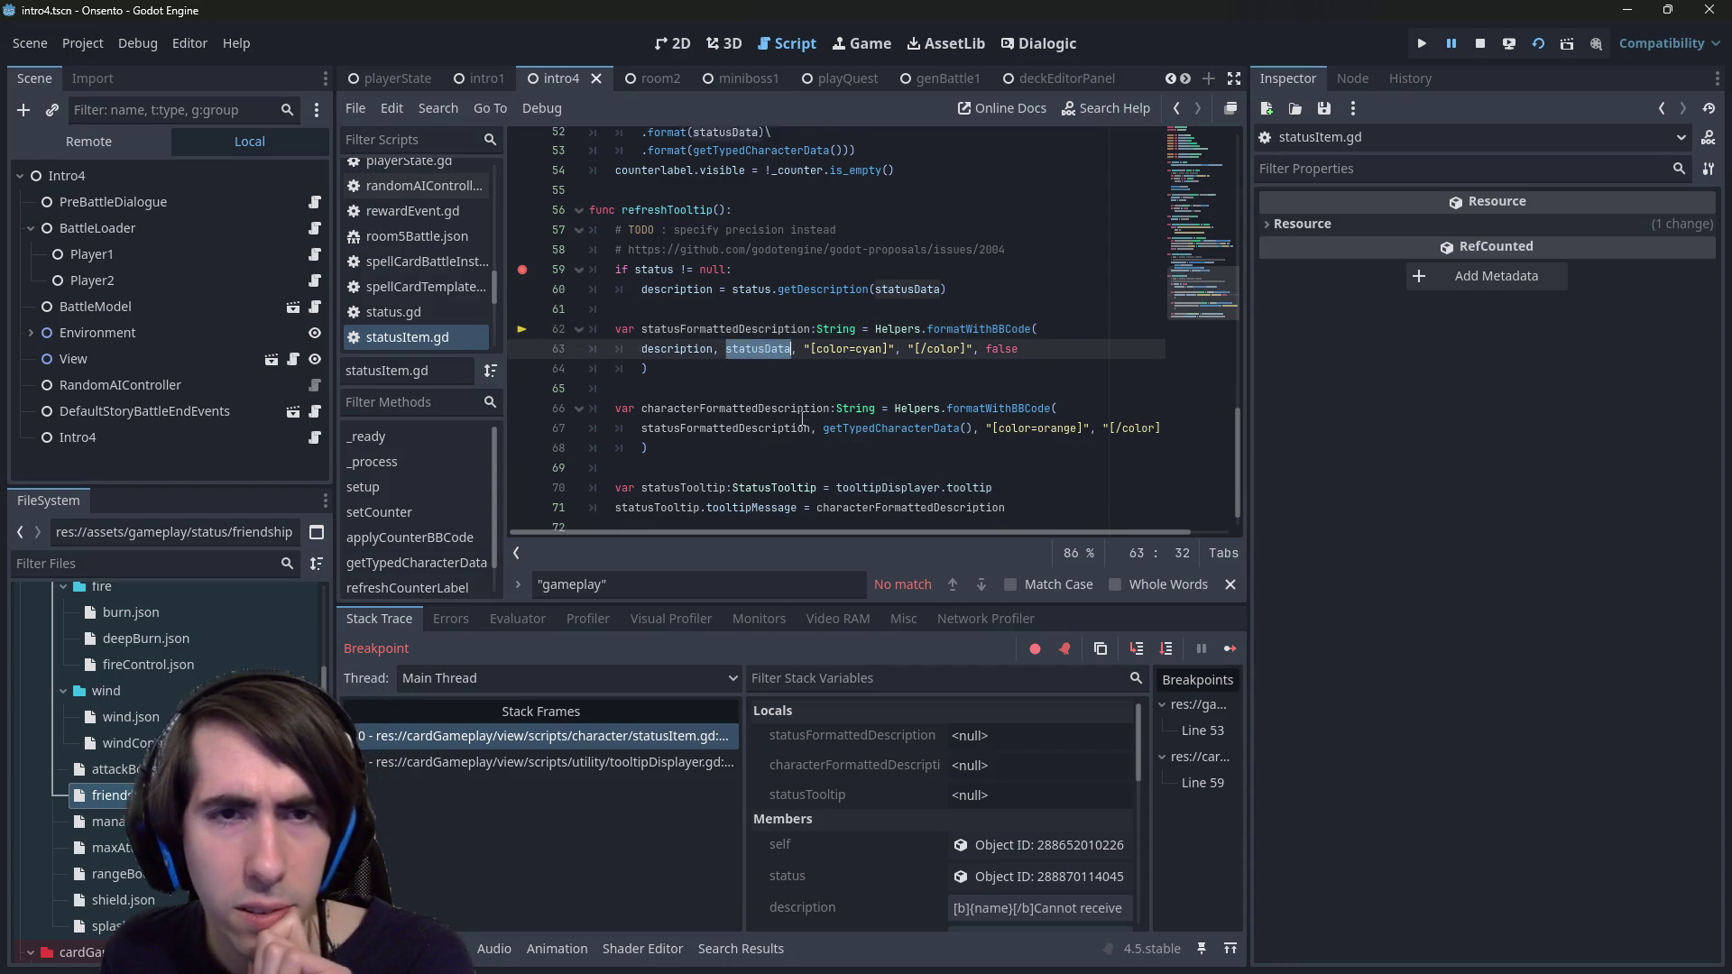
{"action": "scroll", "coordinate": [842, 402], "scroll_direction": "up", "scroll_amount": 6}
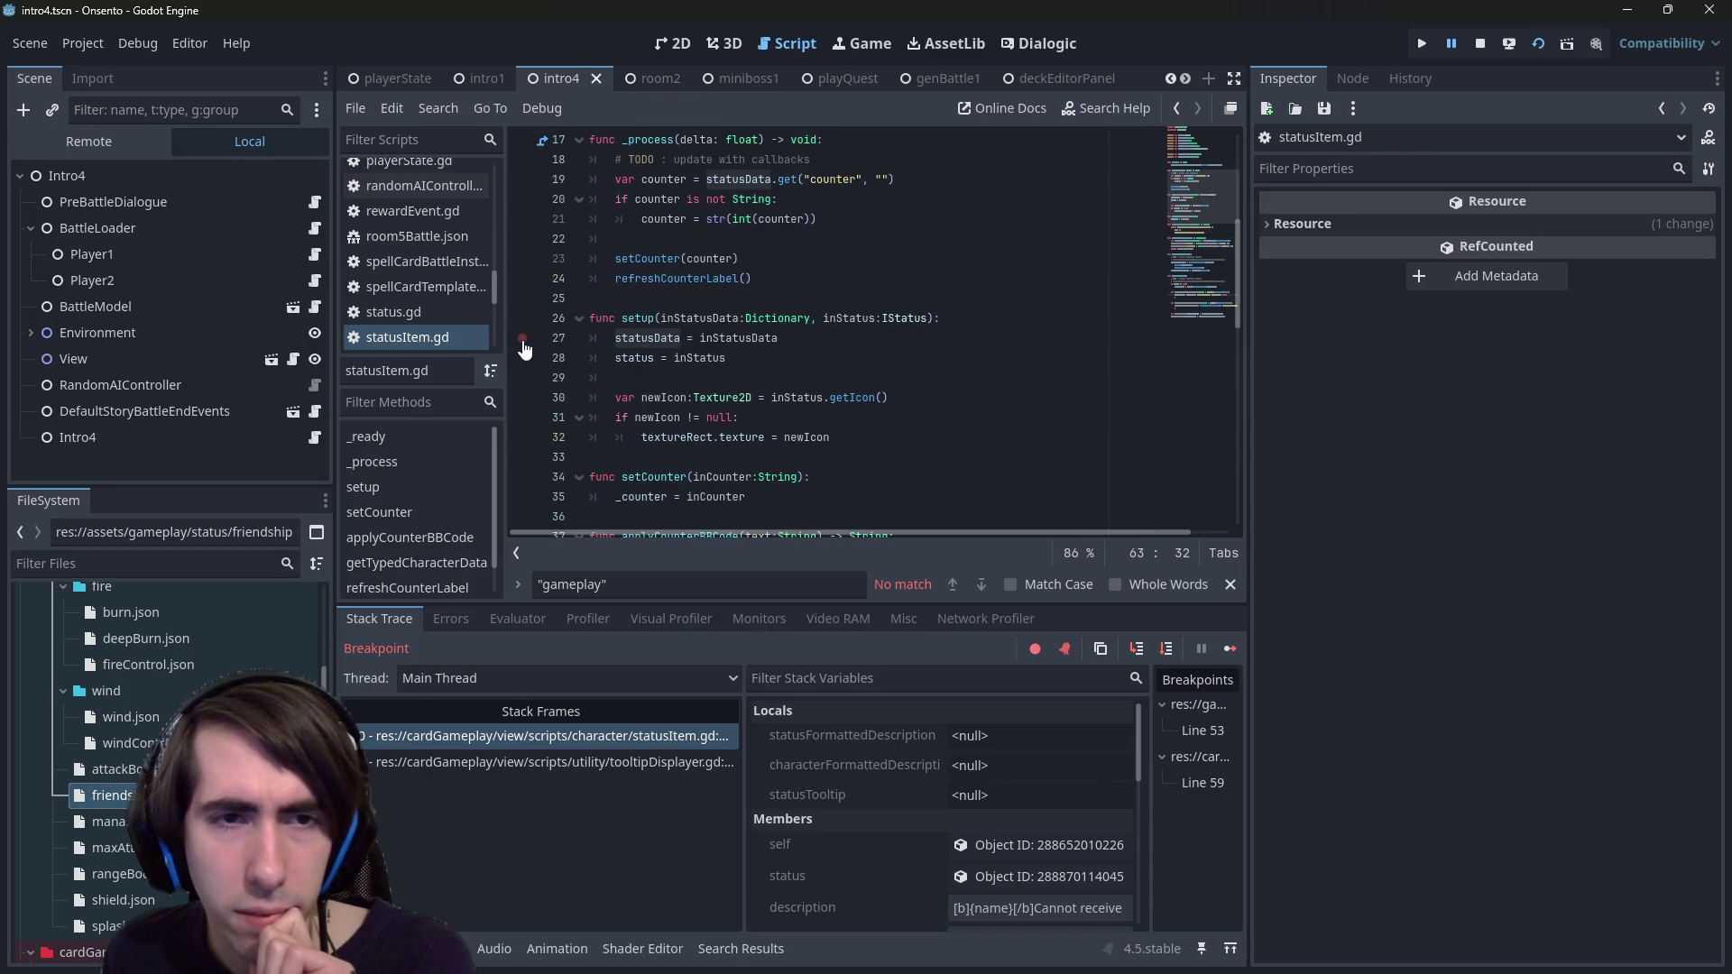
- Add a breakpoint at line 27 in setup() and rerun the project so it halts there
{"action": "left_click", "coordinate": [524, 341]}
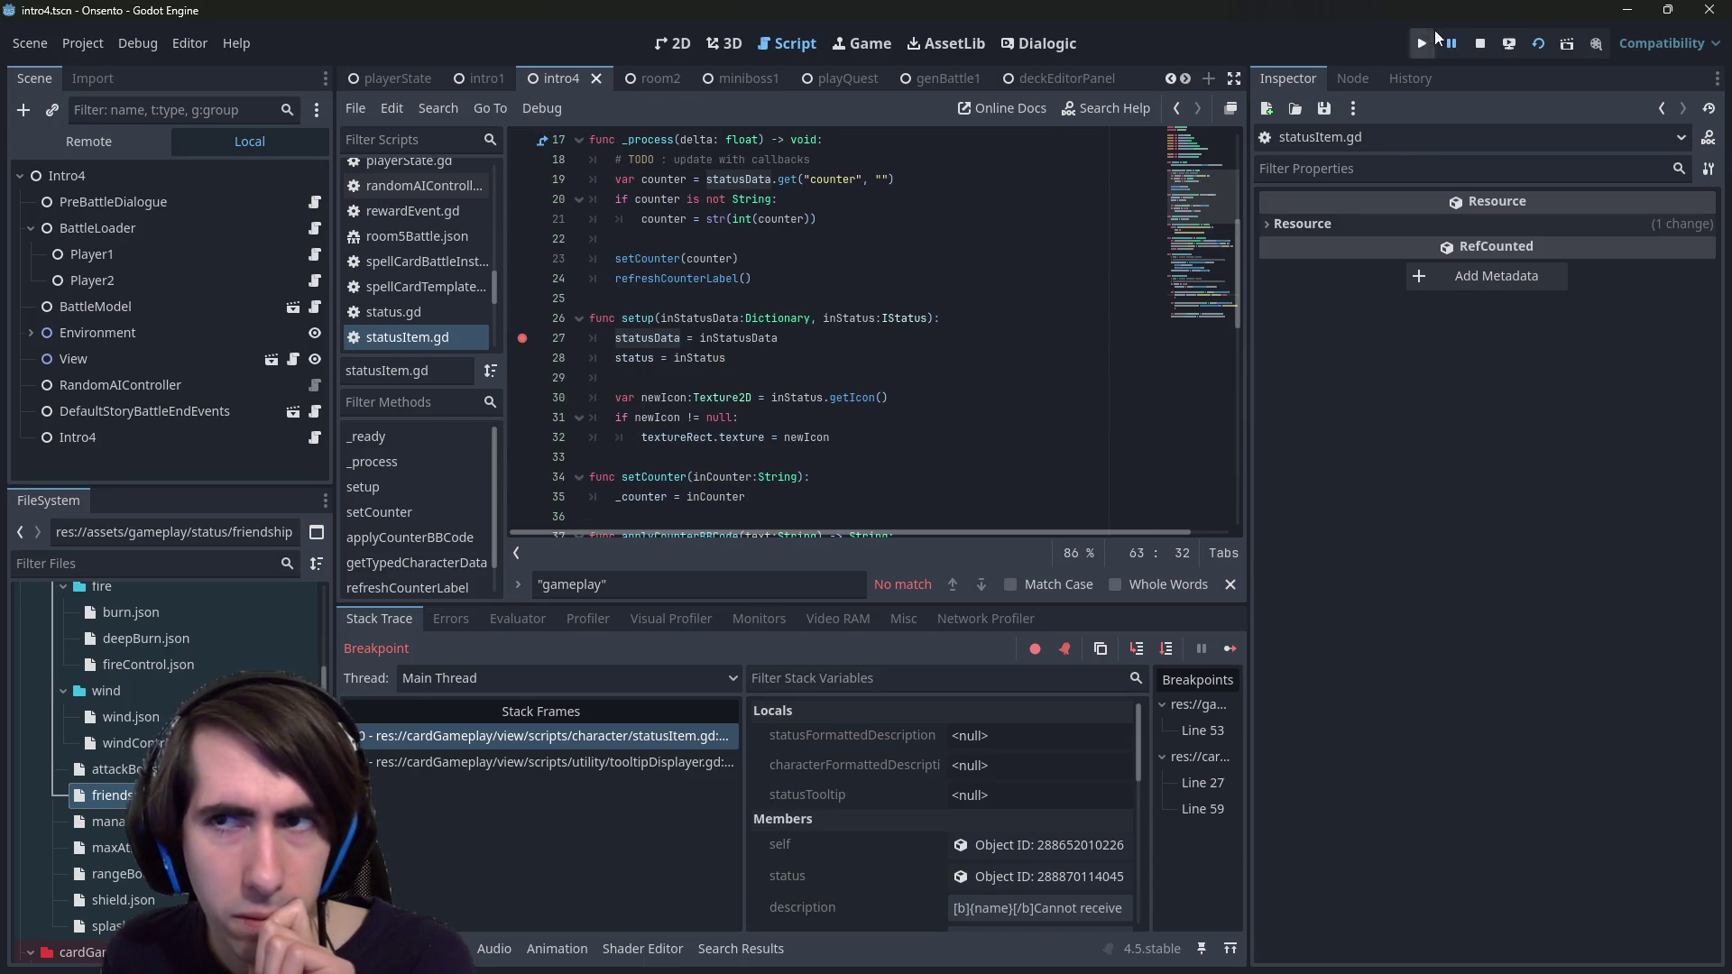
{"action": "left_click", "coordinate": [1534, 50]}
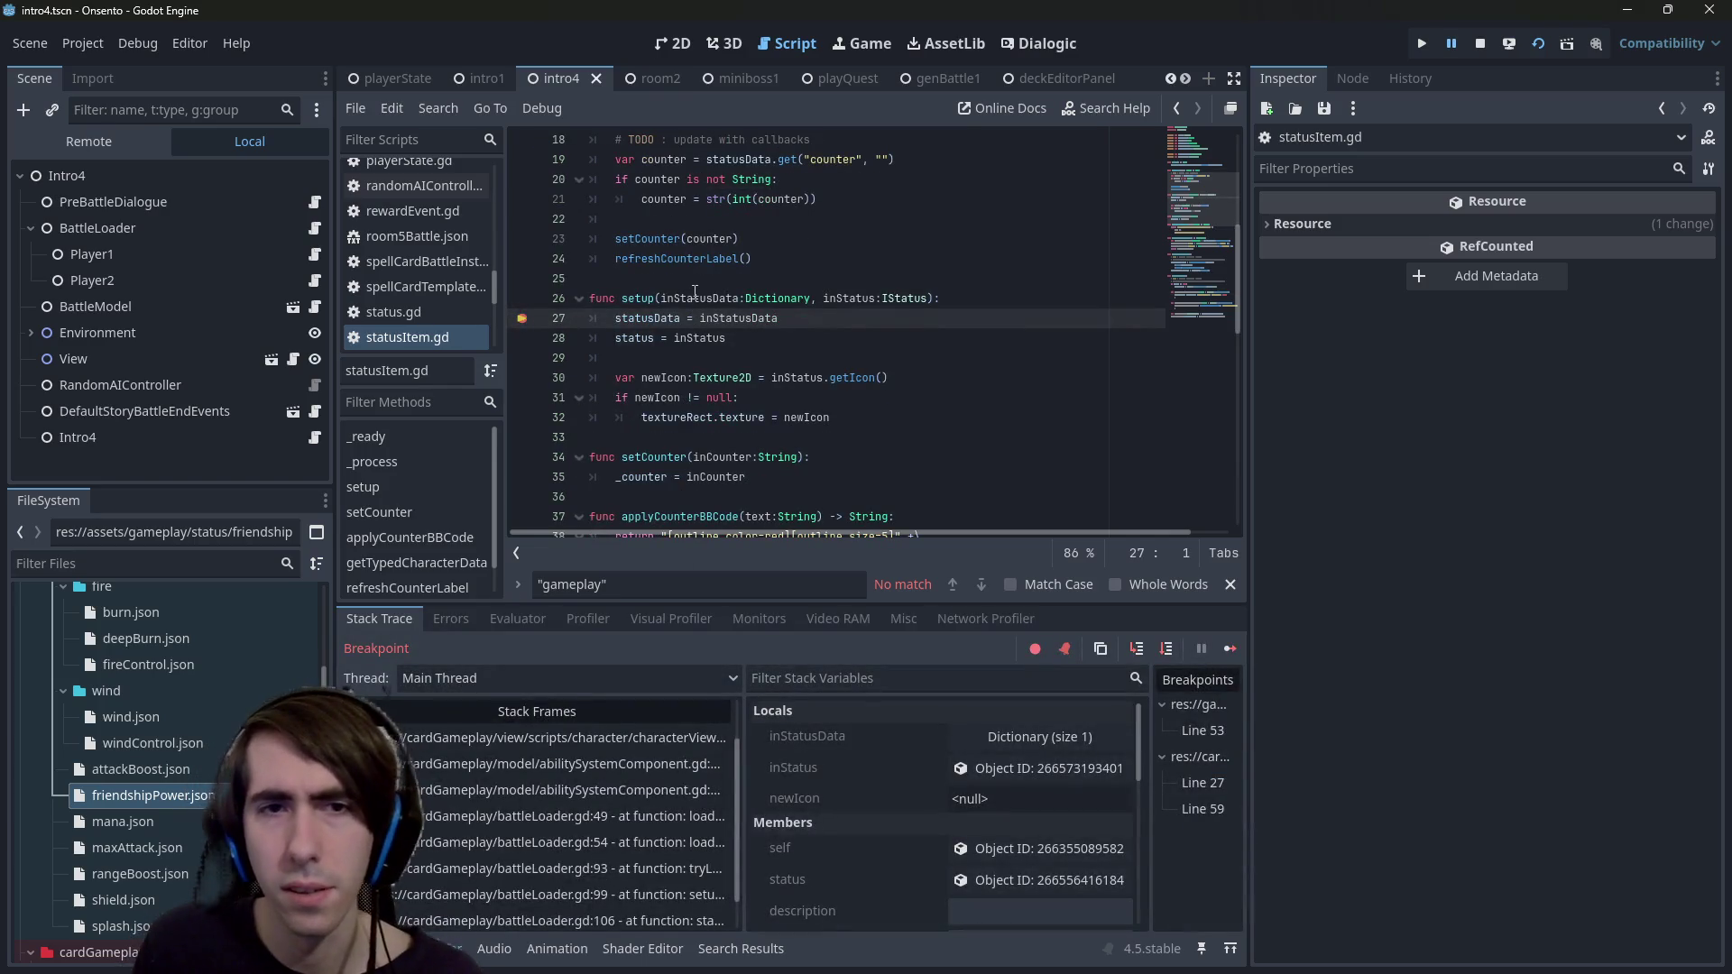
{"action": "mouse_move", "coordinate": [695, 299]}
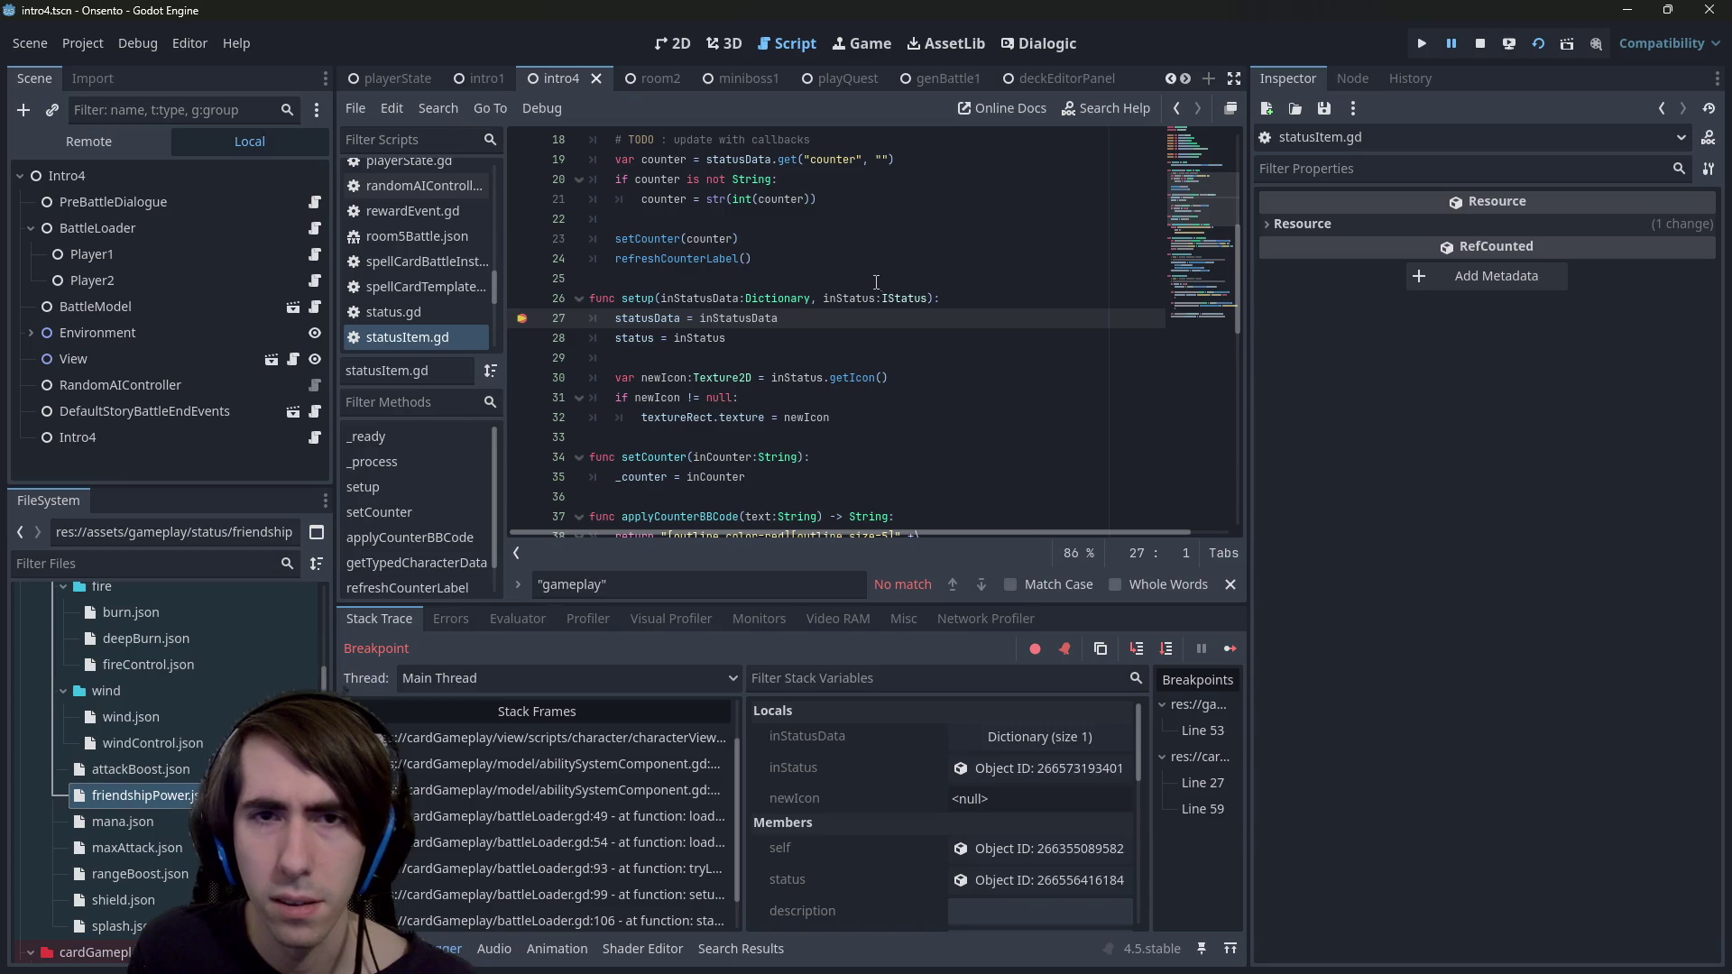
{"action": "scroll", "coordinate": [581, 821], "scroll_direction": "up", "scroll_amount": 2}
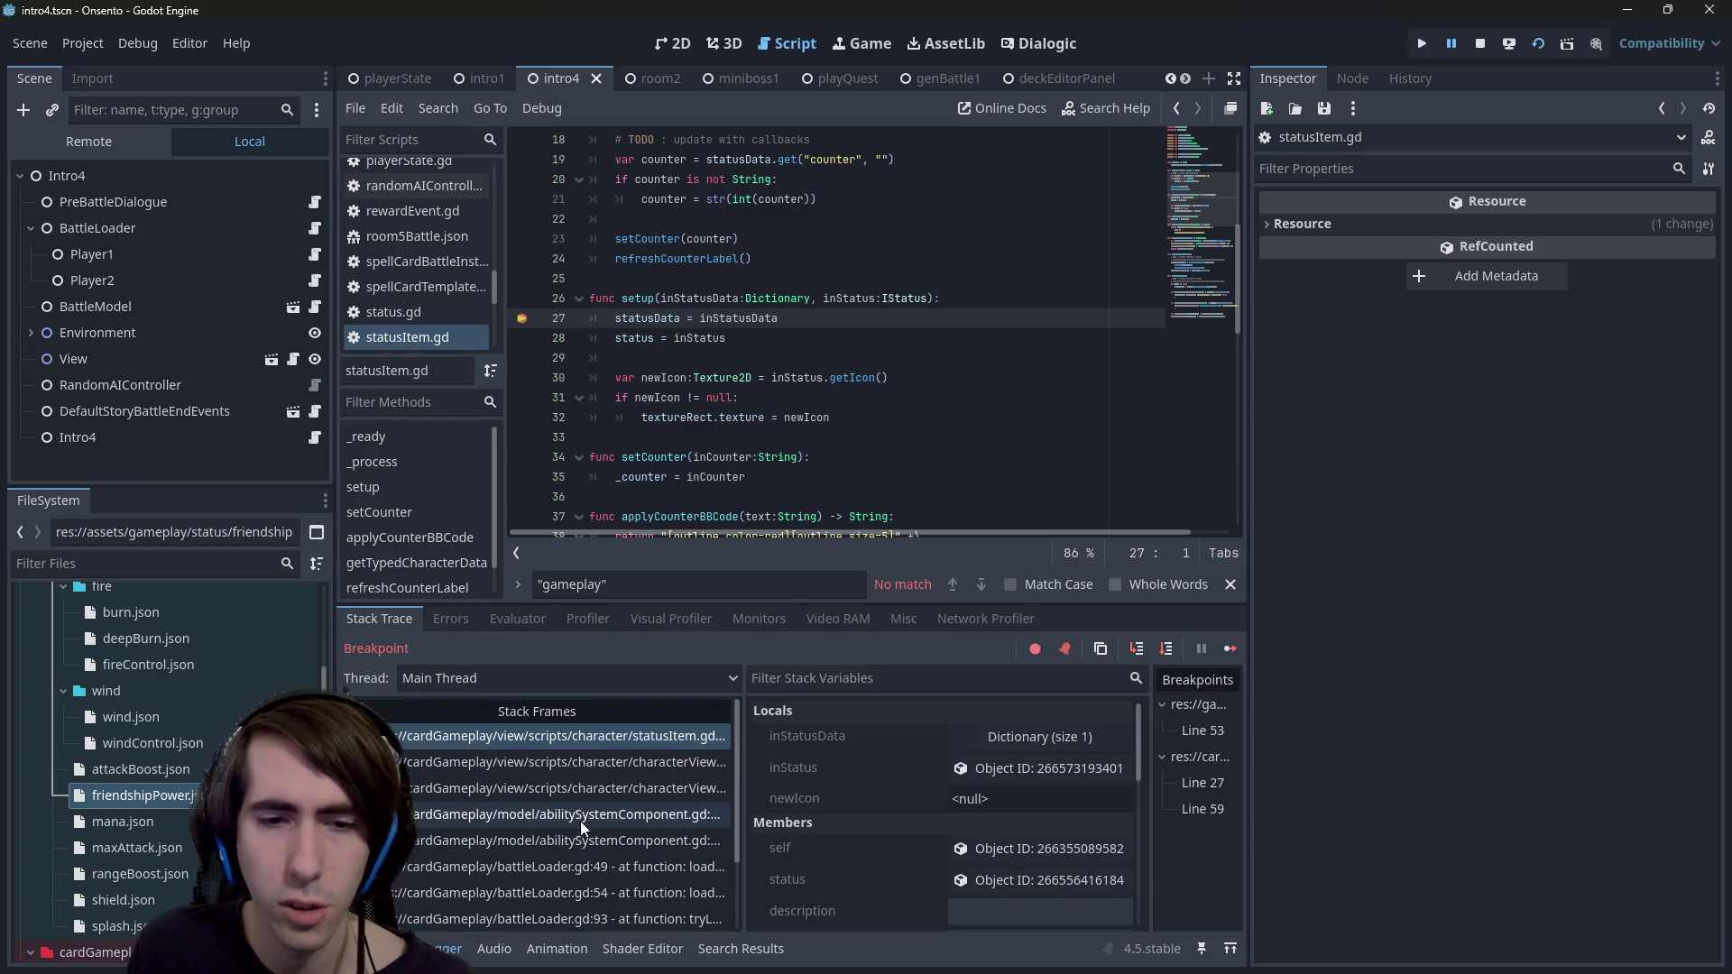
- Open the characterViewStats.gd caller frame at line 84 and confirm statusList holds only FriendshipPower
{"action": "left_click", "coordinate": [589, 761]}
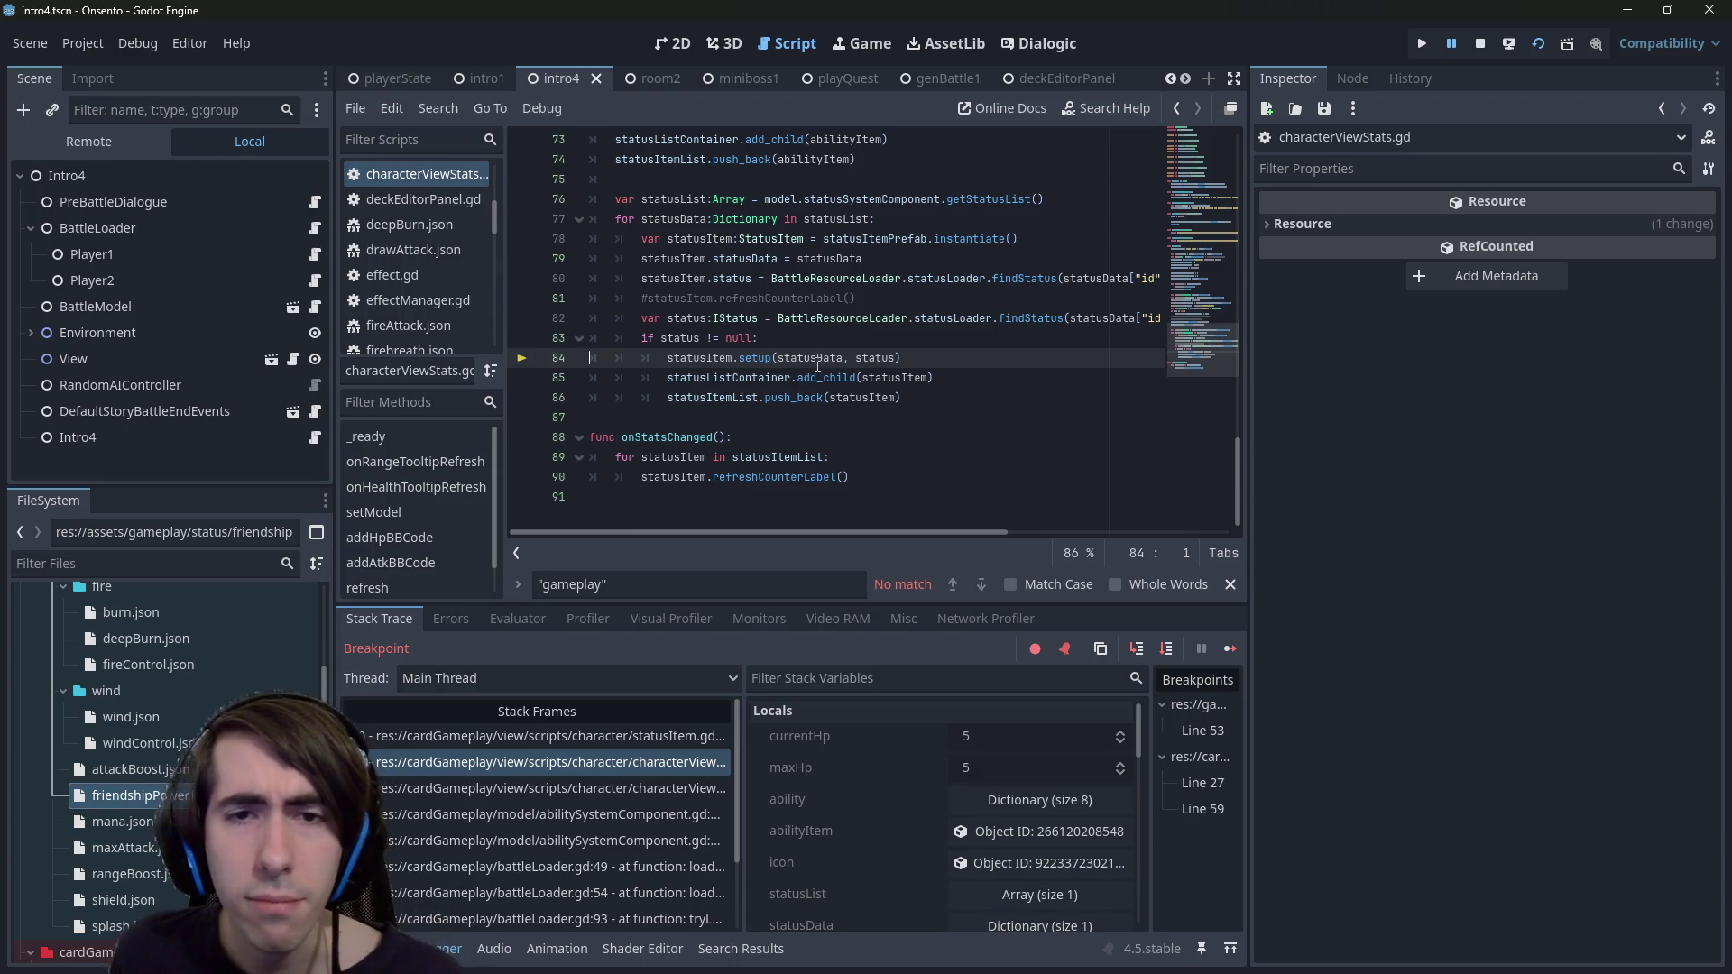
{"action": "mouse_move", "coordinate": [813, 363]}
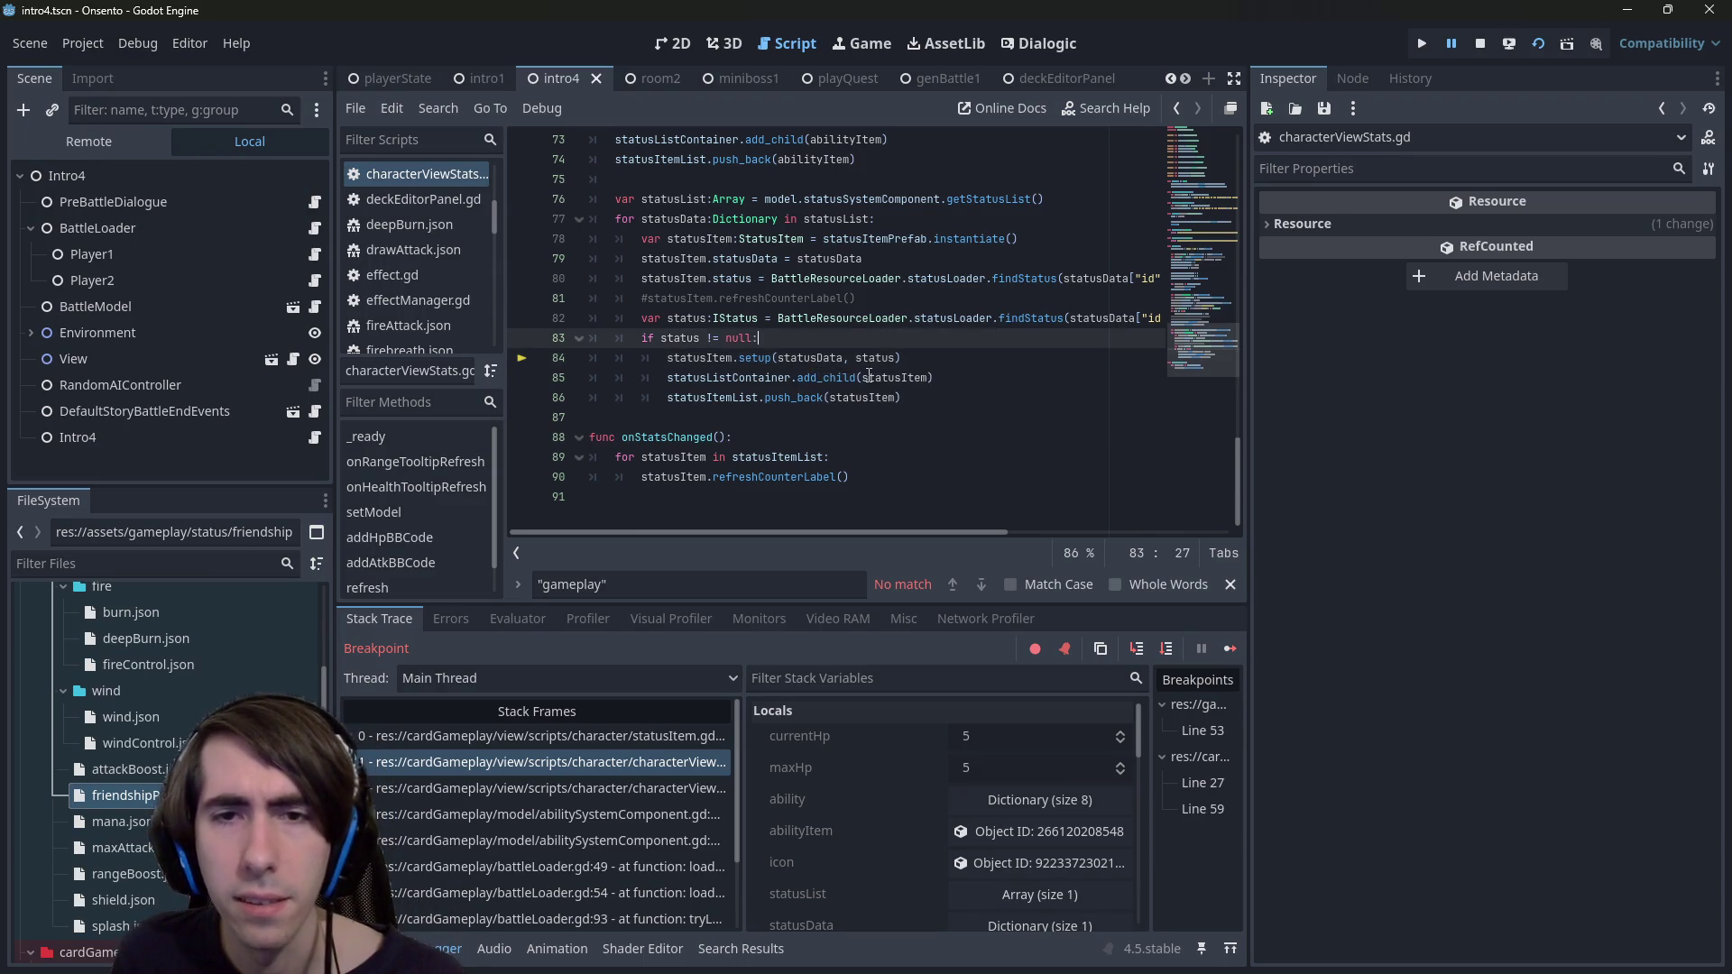
{"action": "double_click", "coordinate": [810, 358]}
{"action": "scroll", "coordinate": [879, 448], "scroll_direction": "up", "scroll_amount": 3}
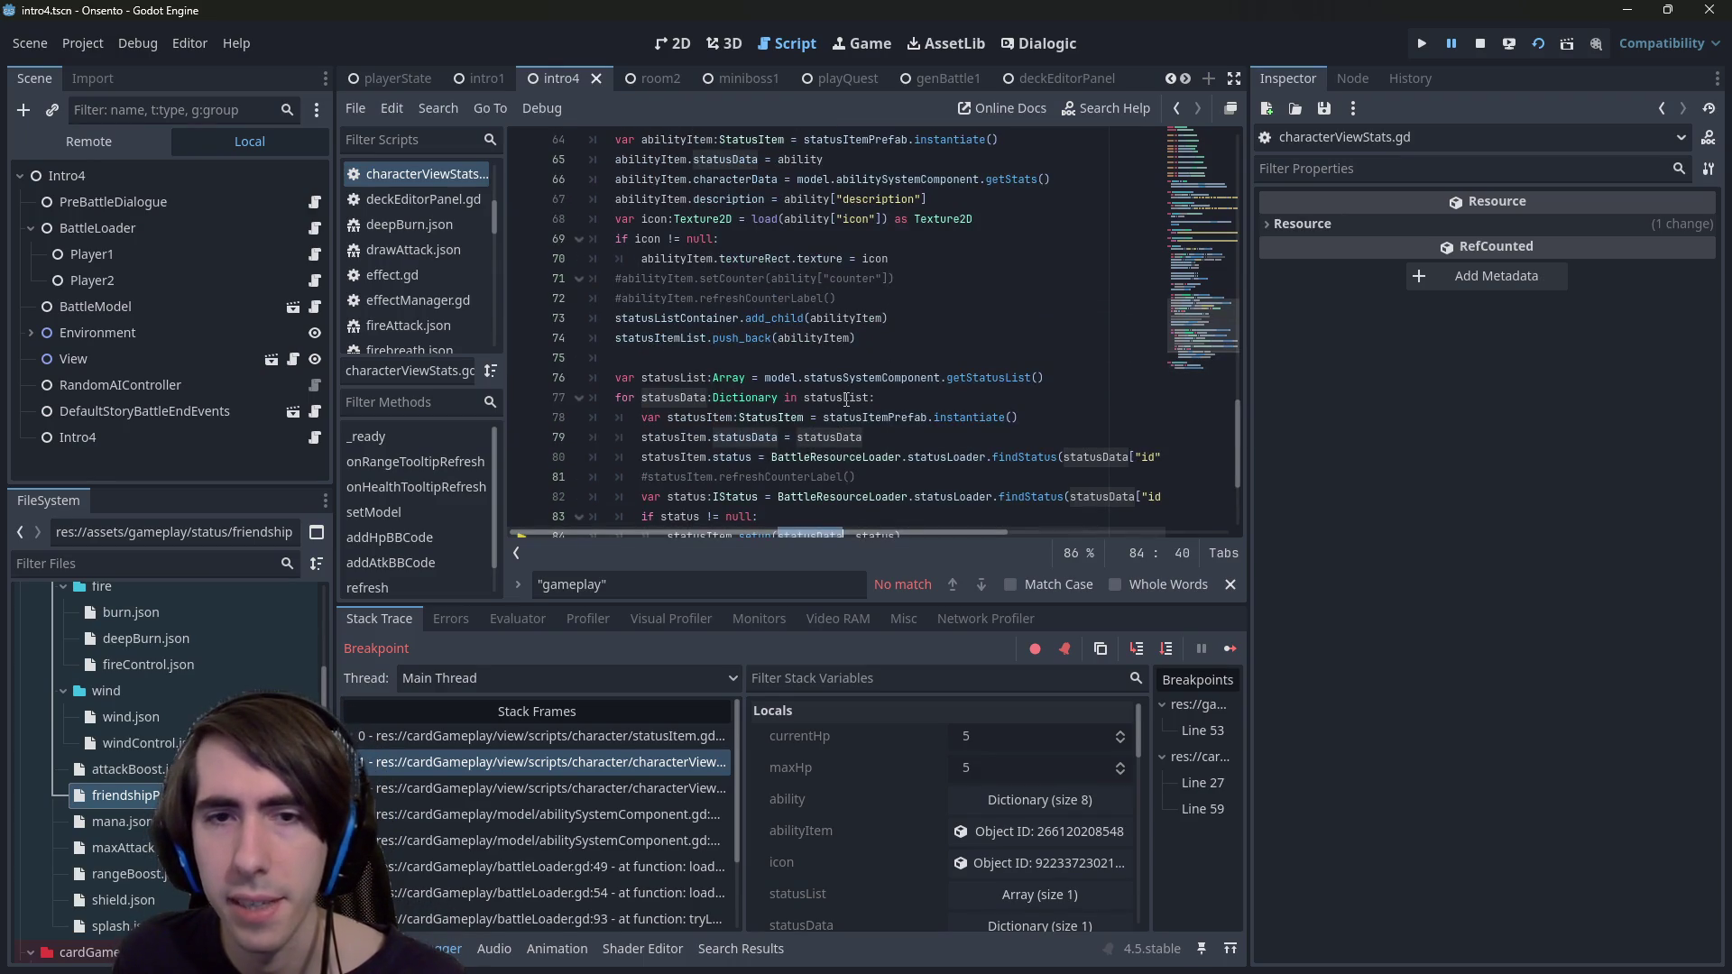
{"action": "mouse_move", "coordinate": [846, 400]}
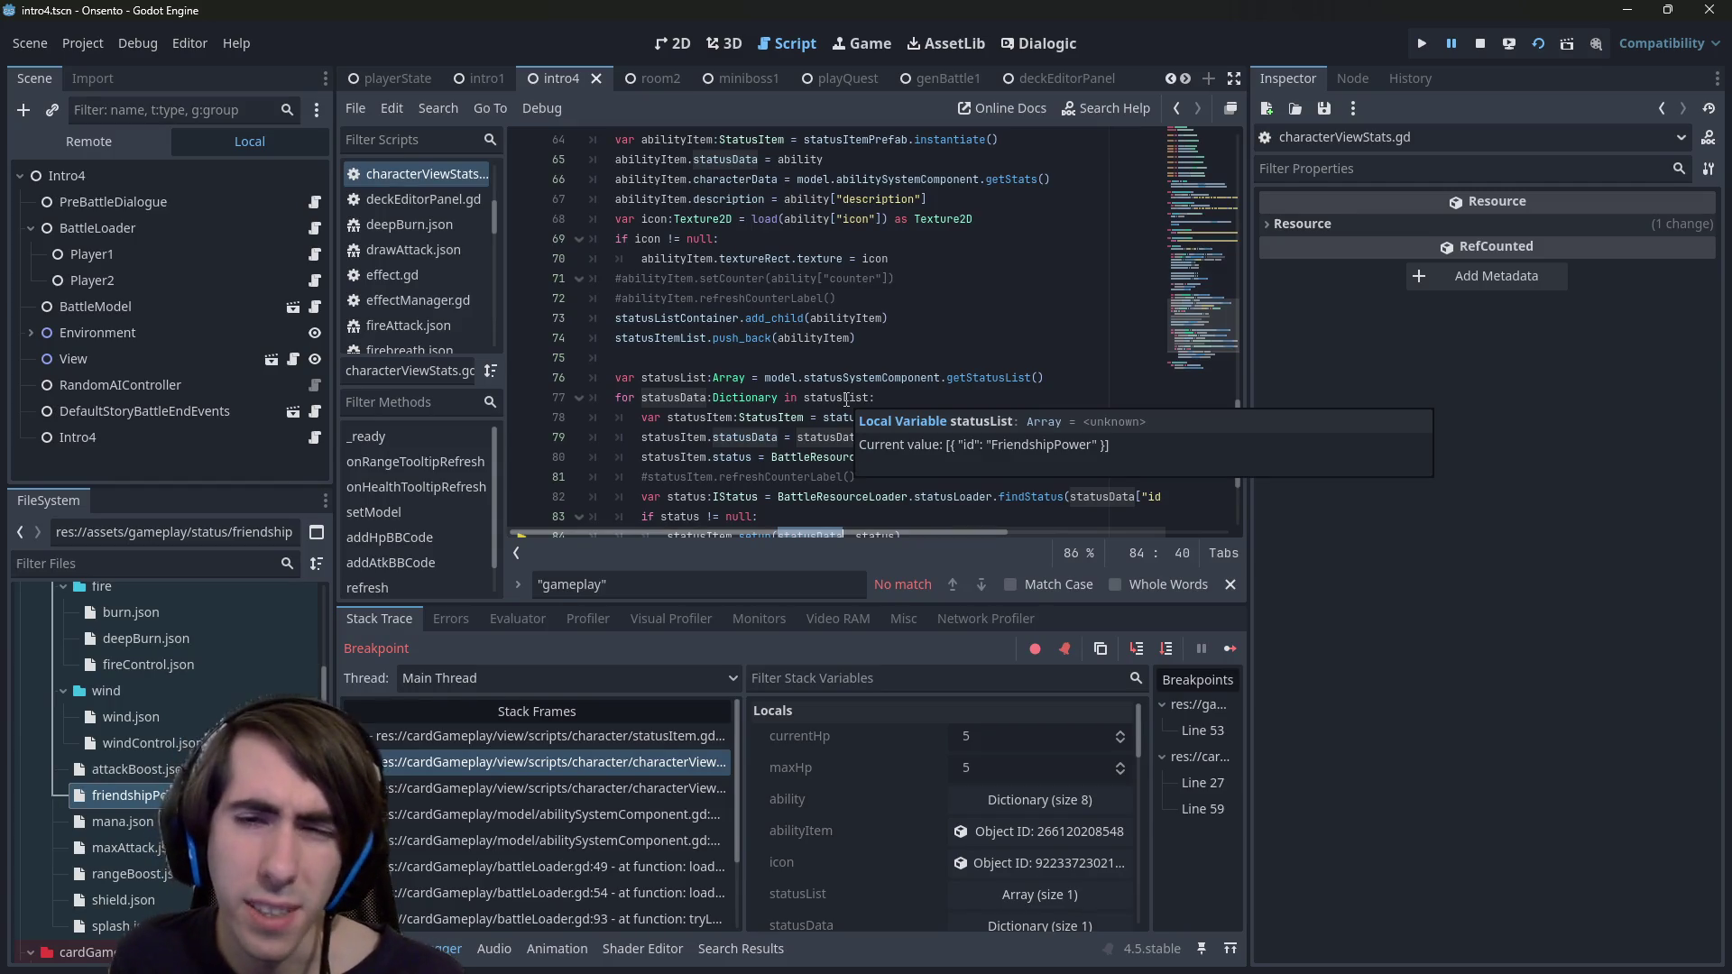